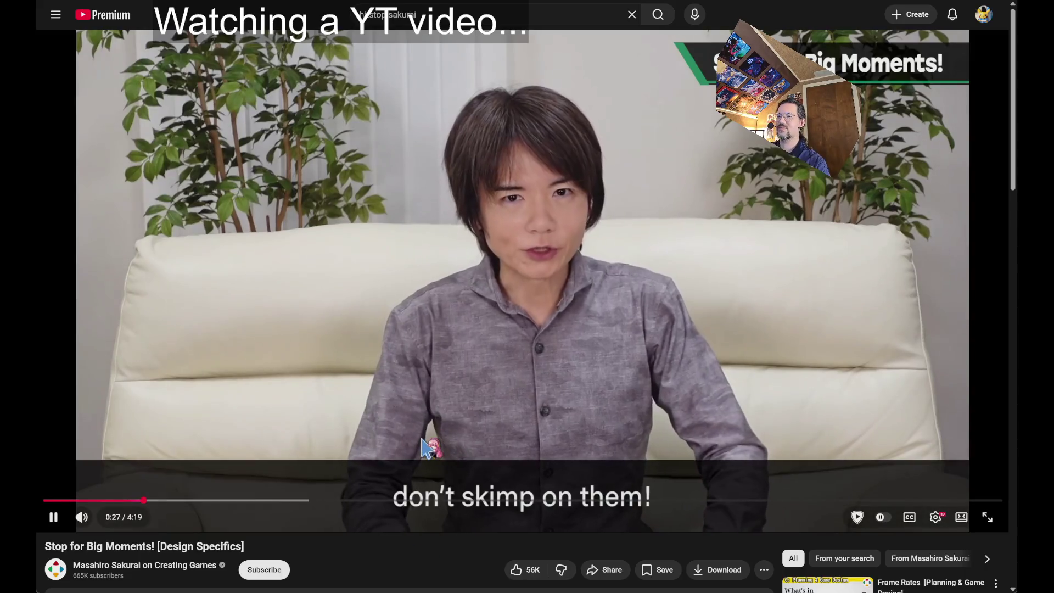
- Pause the Stop for Big Moments! video at 0:27, resume it, then pause at 0:47
{"action": "left_click", "coordinate": [398, 455]}
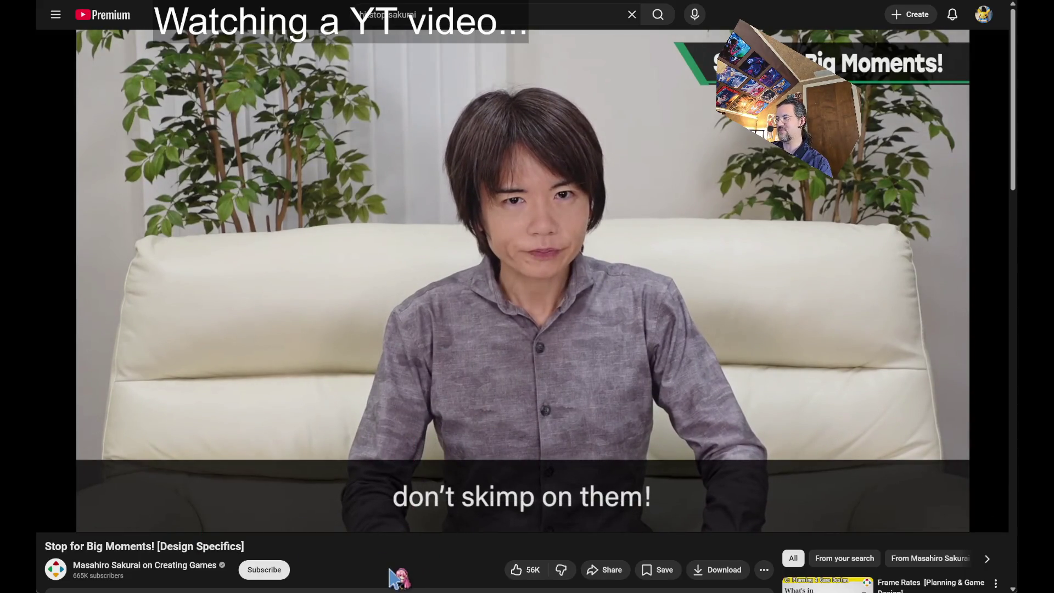
{"action": "left_click", "coordinate": [389, 418]}
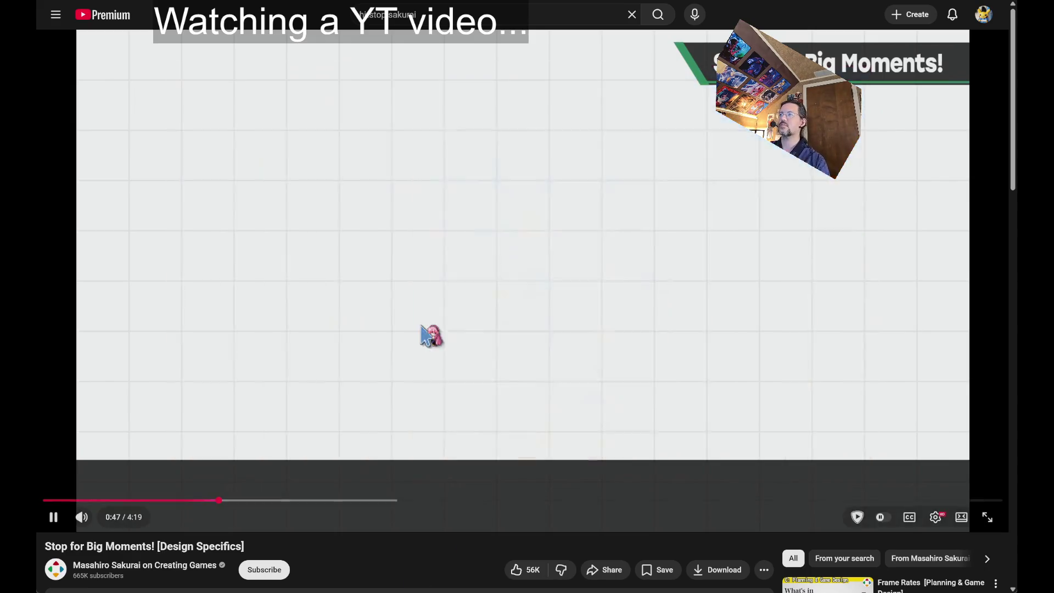
{"action": "left_click", "coordinate": [691, 314]}
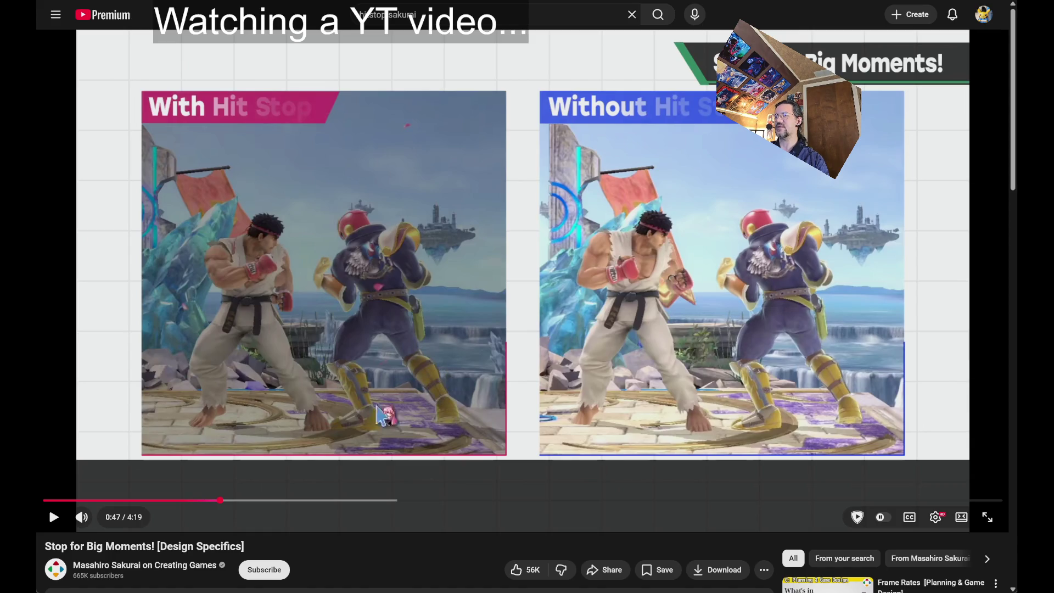
- Resume the video, pause at 1:19 on the boss-defeat example, then resume past the Kirby clip
{"action": "left_click", "coordinate": [413, 448]}
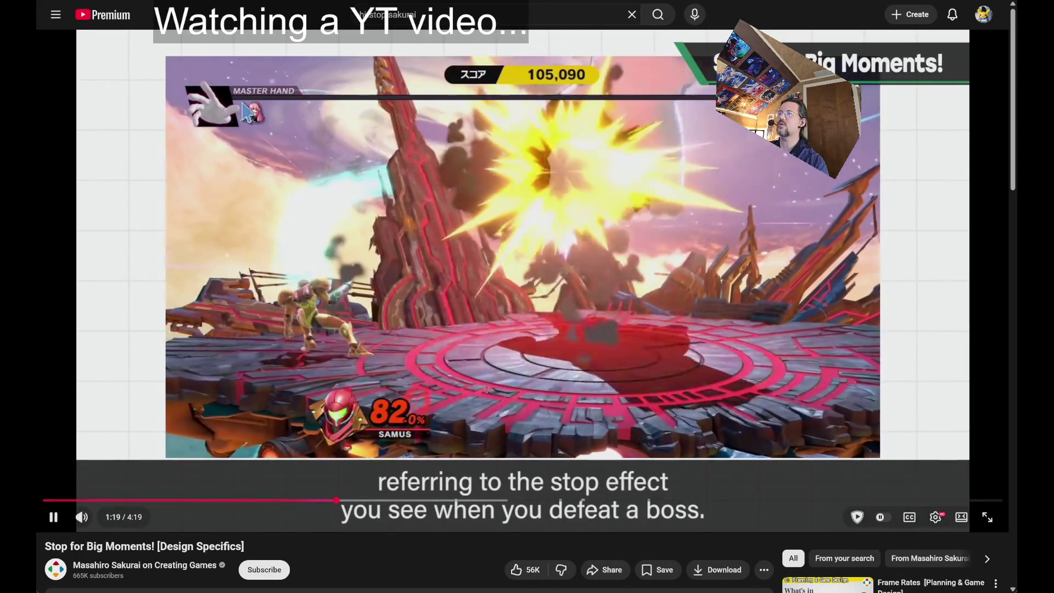
{"action": "left_click", "coordinate": [518, 203]}
{"action": "left_click", "coordinate": [405, 522]}
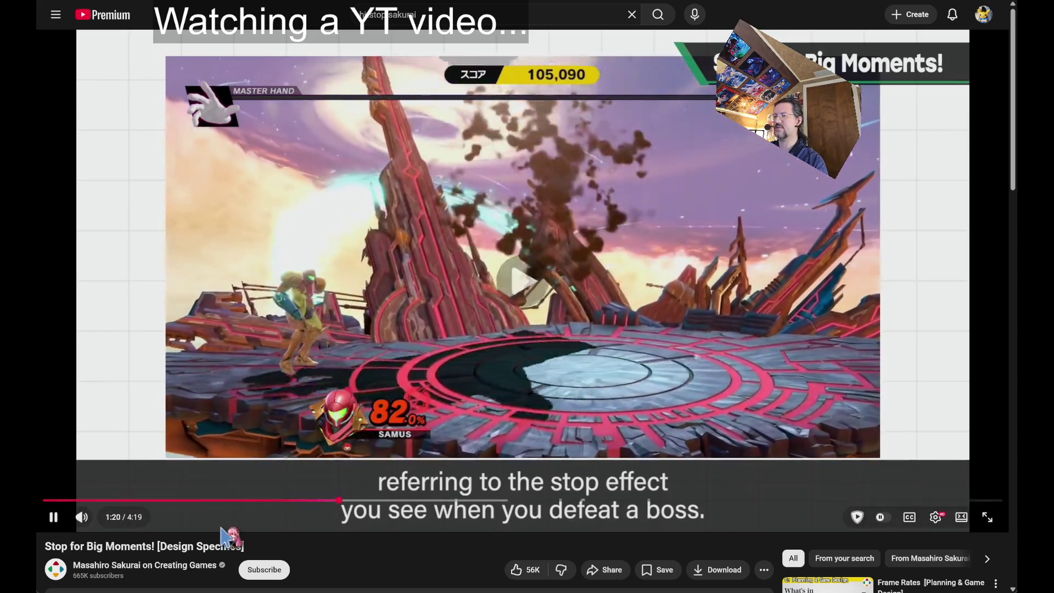
{"action": "mouse_move", "coordinate": [96, 524]}
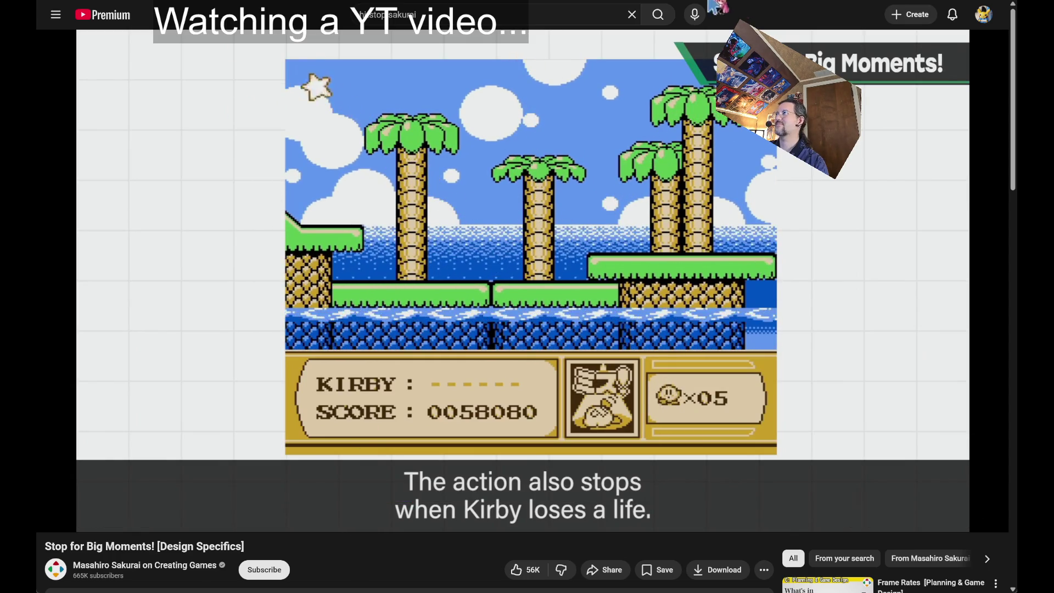
{"action": "key", "text": "ctrl+l"}
- Load the Google homepage from the address bar, then return to the Unreal dungeon level
{"action": "type", "text": "google"}
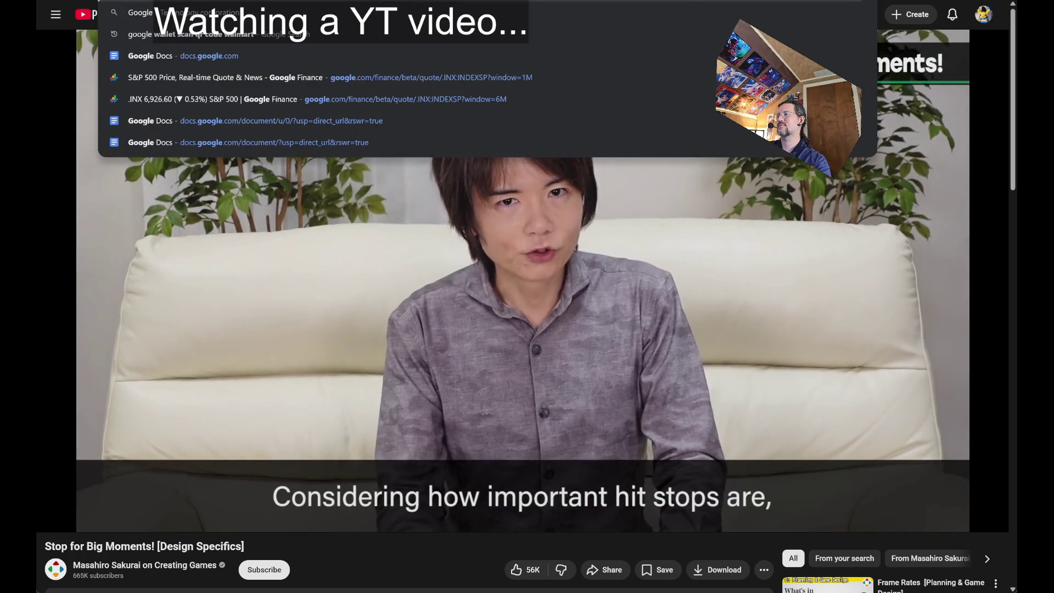
{"action": "key", "text": "Return"}
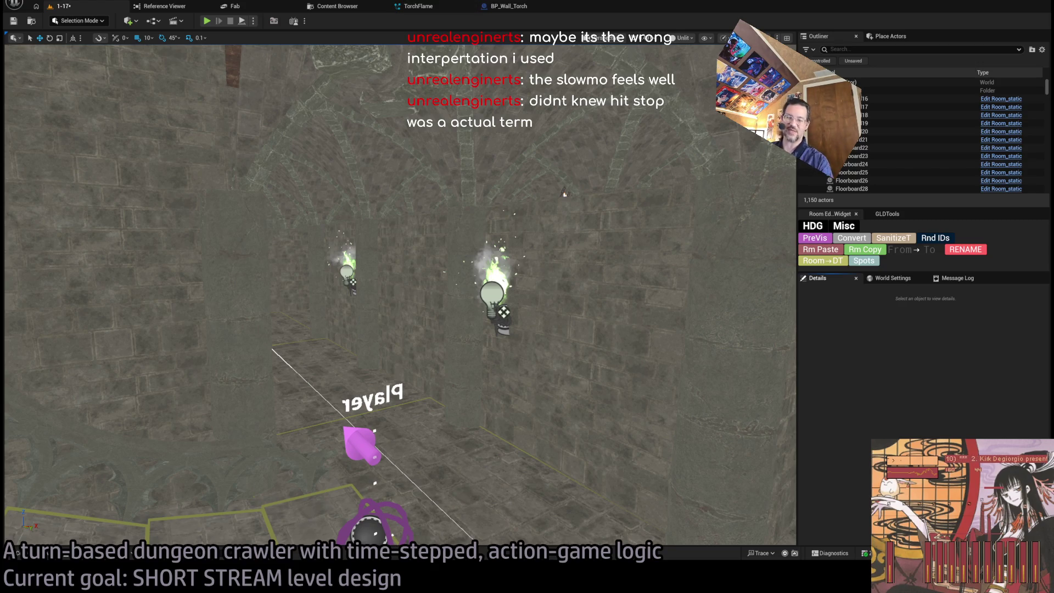
{"action": "scroll", "coordinate": [565, 193], "scroll_direction": "down", "scroll_amount": 3}
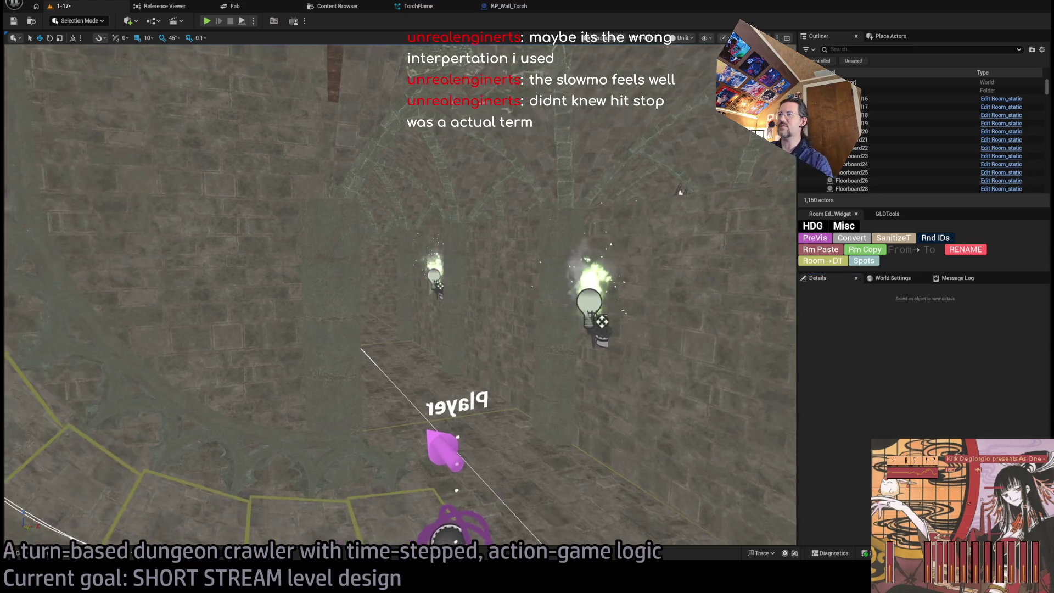
{"action": "scroll", "coordinate": [556, 177], "scroll_direction": "up", "scroll_amount": 3}
{"action": "mouse_move", "coordinate": [555, 177]}
{"action": "left_mouse_down"}
{"action": "mouse_move", "coordinate": [628, 535]}
{"action": "mouse_move", "coordinate": [724, 365]}
{"action": "left_mouse_up"}
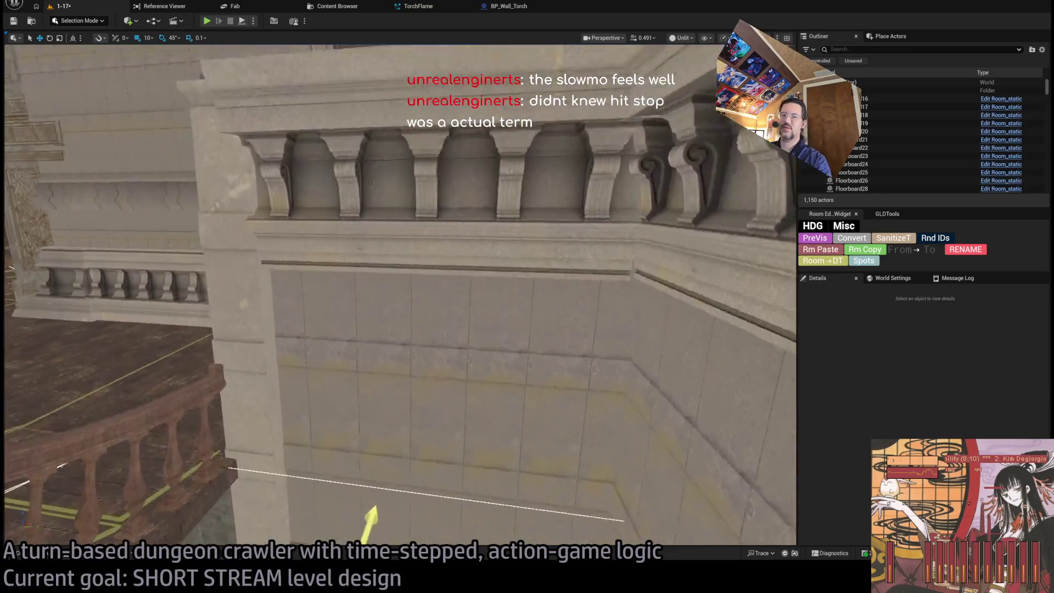
{"action": "left_click_drag", "start_coordinate": [466, 275], "coordinate": [467, 258]}
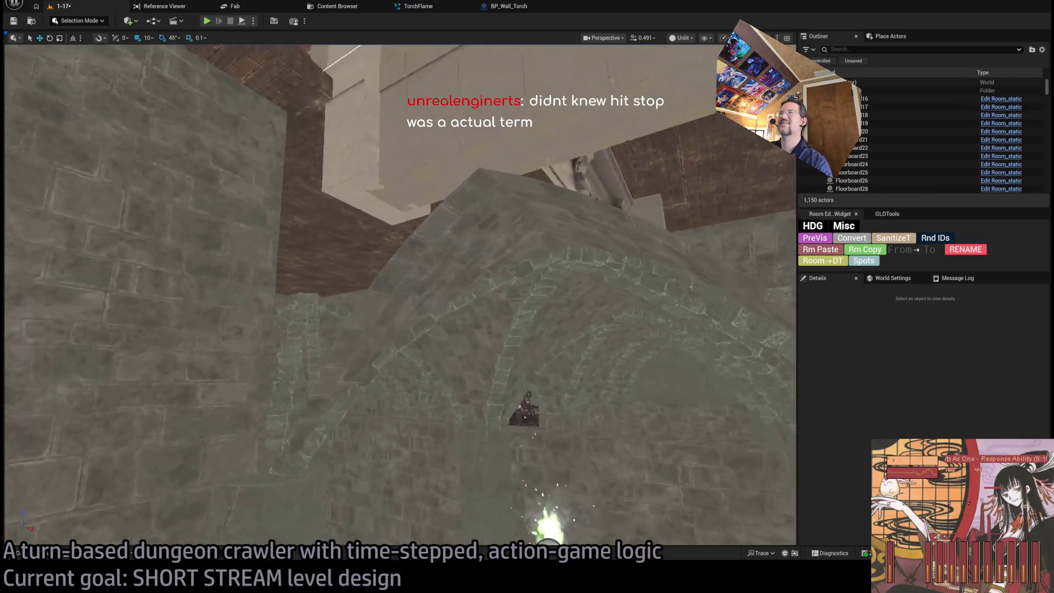
{"action": "mouse_move", "coordinate": [466, 258]}
{"action": "left_mouse_down"}
{"action": "mouse_move", "coordinate": [467, 373]}
{"action": "mouse_move", "coordinate": [467, 263]}
{"action": "mouse_move", "coordinate": [467, 352]}
{"action": "mouse_move", "coordinate": [467, 319]}
{"action": "mouse_move", "coordinate": [442, 284]}
{"action": "left_mouse_up"}
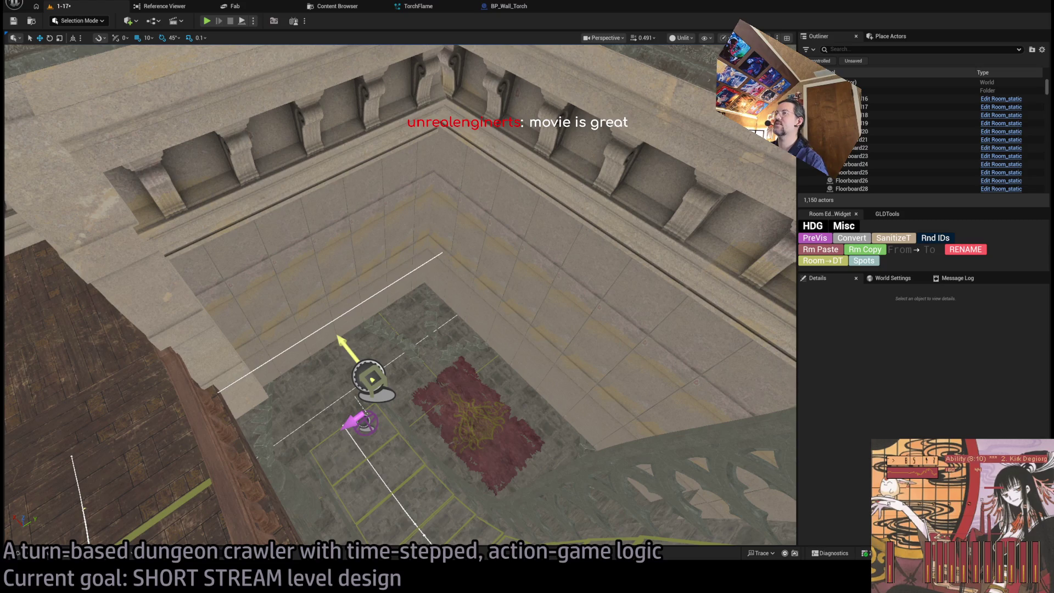
{"action": "scroll", "coordinate": [382, 322], "scroll_direction": "up", "scroll_amount": 10}
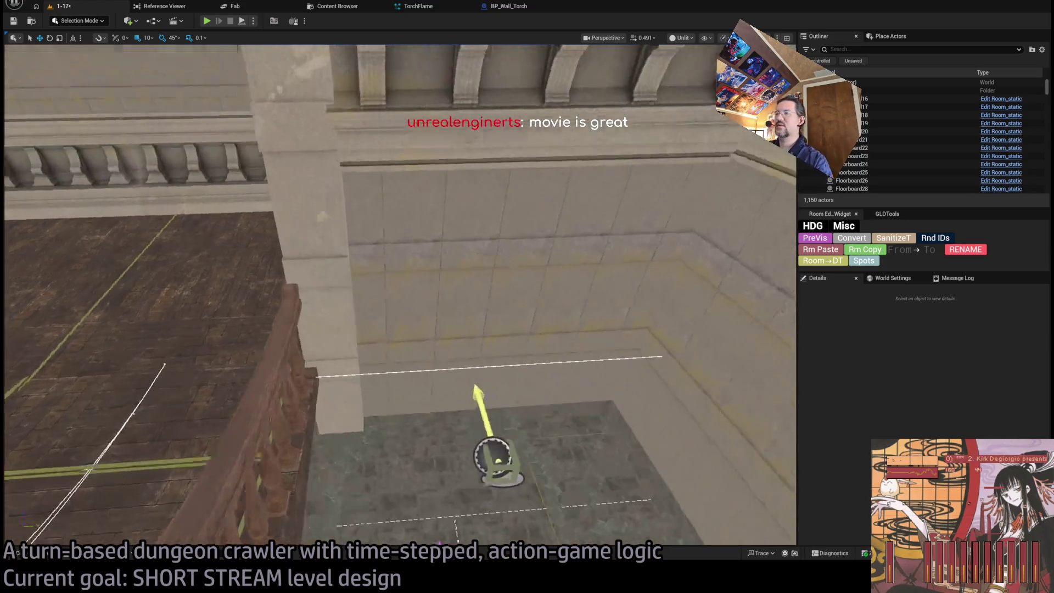
{"action": "scroll", "coordinate": [382, 323], "scroll_direction": "up", "scroll_amount": 8}
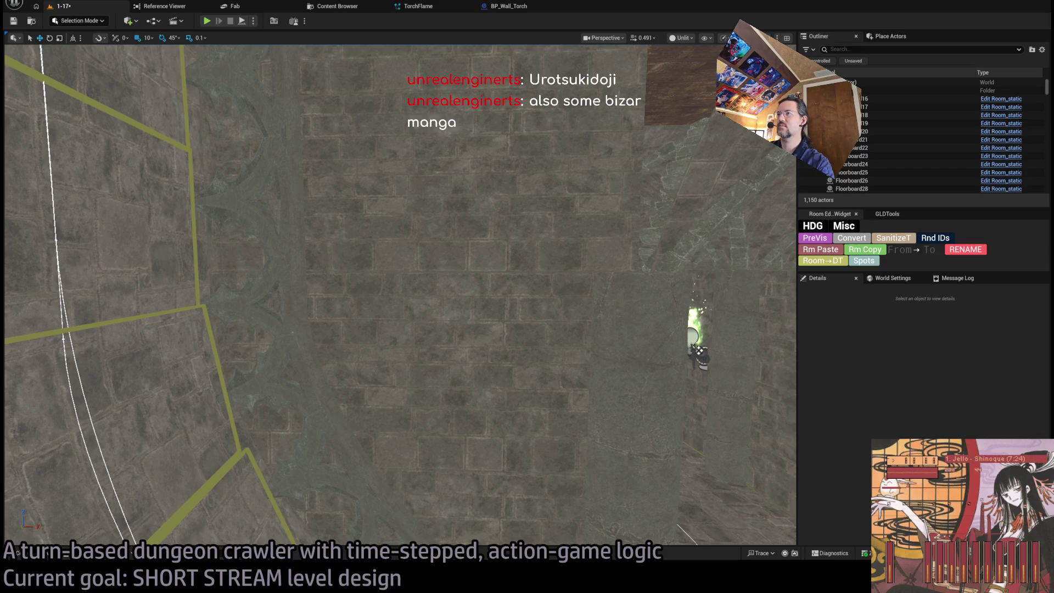
{"action": "key", "text": "Right"}
{"action": "key", "text": "Right"}
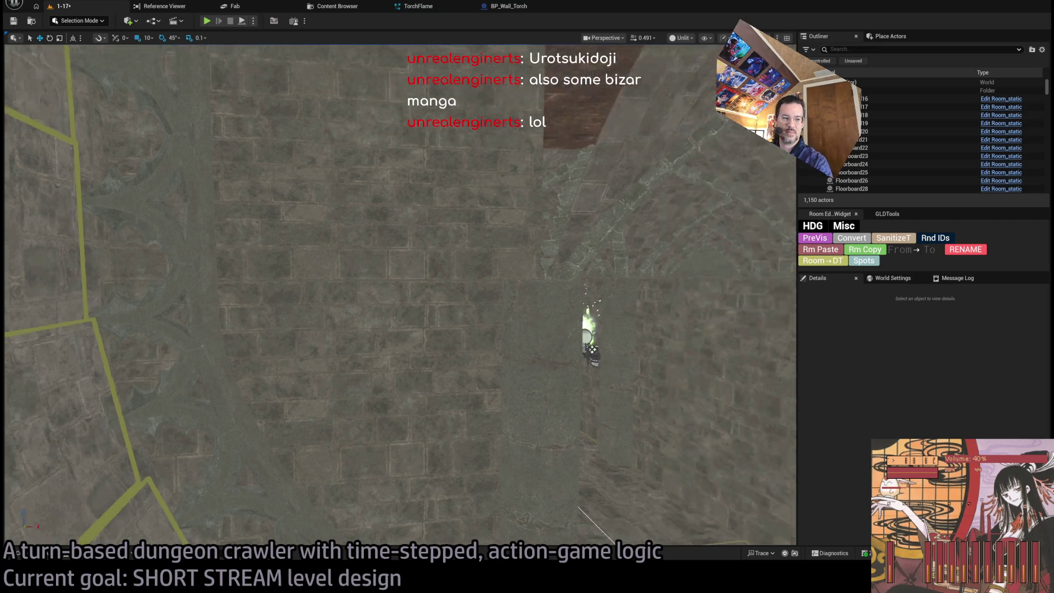
{"action": "key", "text": "Right"}
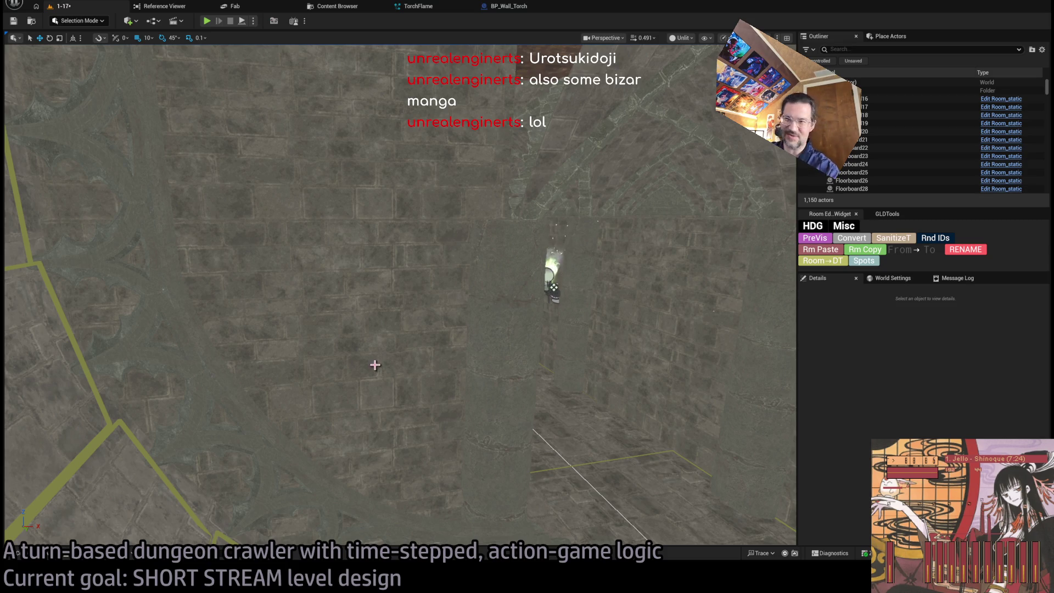
{"action": "key", "text": "Down"}
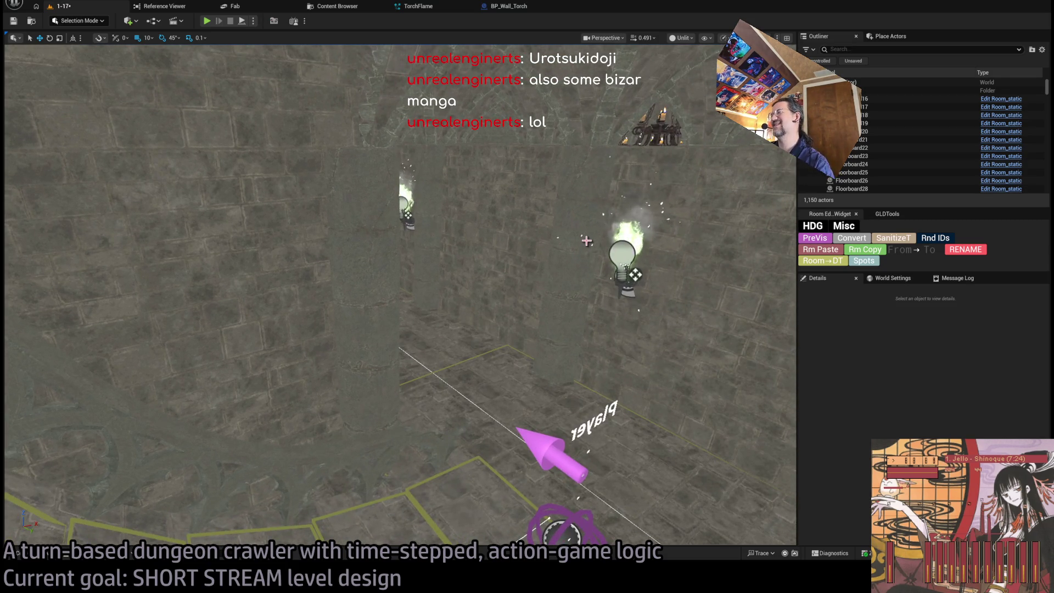
{"action": "mouse_move", "coordinate": [363, 351]}
{"action": "left_mouse_down"}
{"action": "mouse_move", "coordinate": [364, 291]}
{"action": "mouse_move", "coordinate": [340, 324]}
{"action": "mouse_move", "coordinate": [352, 308]}
{"action": "mouse_move", "coordinate": [362, 319]}
{"action": "mouse_move", "coordinate": [362, 275]}
{"action": "left_mouse_up"}
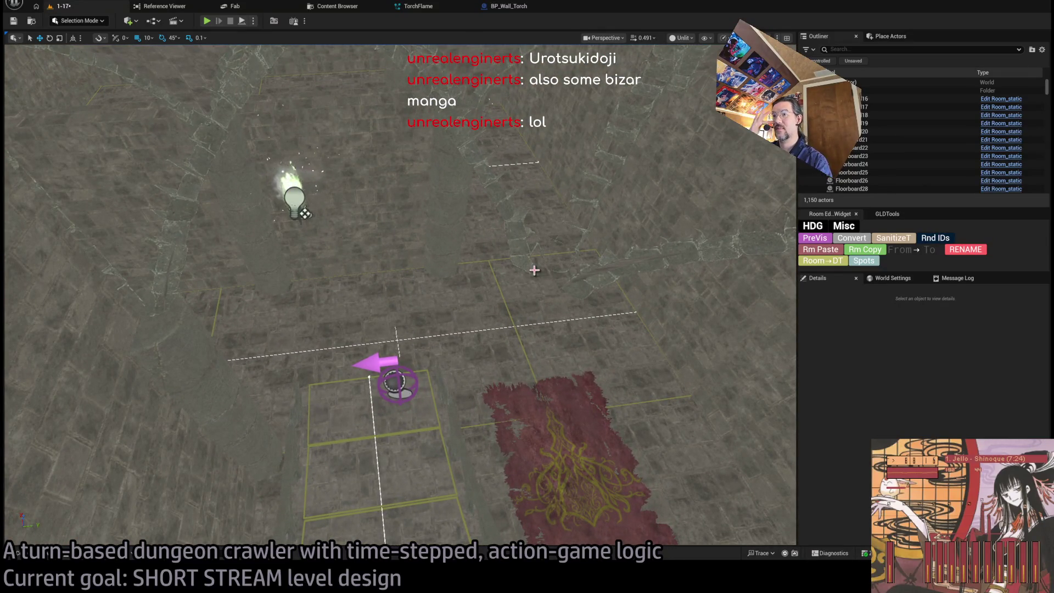
{"action": "left_click_drag", "start_coordinate": [551, 273], "coordinate": [551, 245]}
{"action": "left_click_drag", "start_coordinate": [466, 397], "coordinate": [466, 412]}
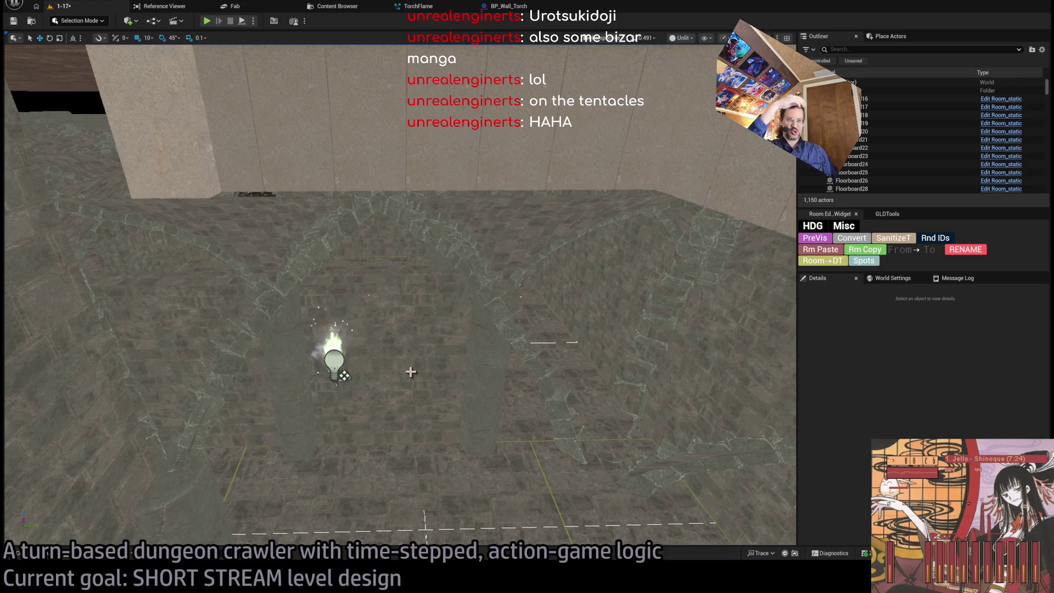
{"action": "mouse_move", "coordinate": [411, 372]}
{"action": "left_mouse_down"}
{"action": "mouse_move", "coordinate": [413, 413]}
{"action": "mouse_move", "coordinate": [411, 379]}
{"action": "mouse_move", "coordinate": [413, 403]}
{"action": "left_mouse_up"}
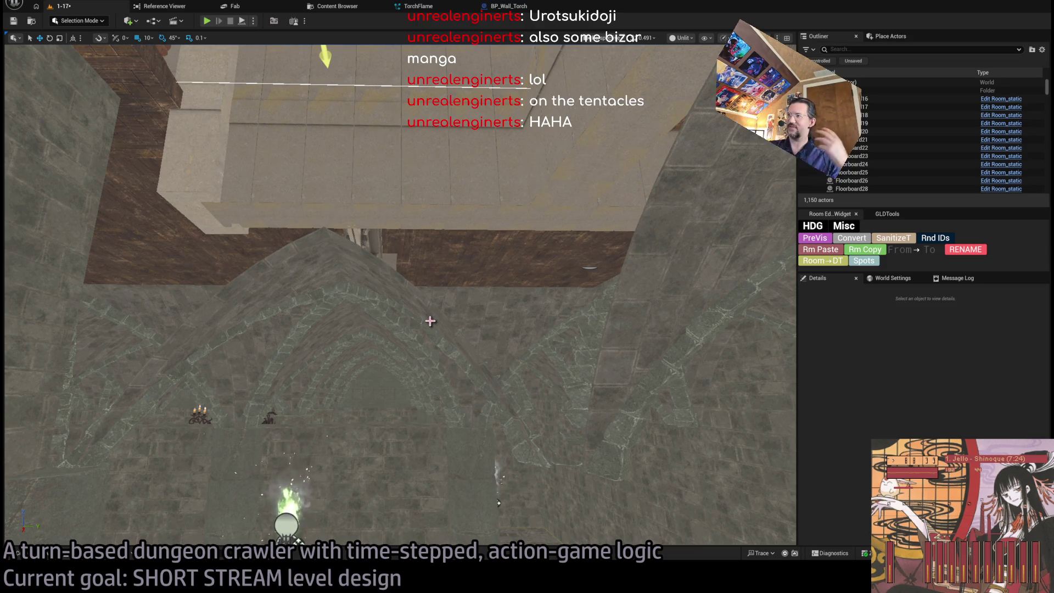
{"action": "left_click_drag", "start_coordinate": [429, 322], "coordinate": [430, 336]}
{"action": "scroll", "coordinate": [470, 423], "scroll_direction": "up", "scroll_amount": 10}
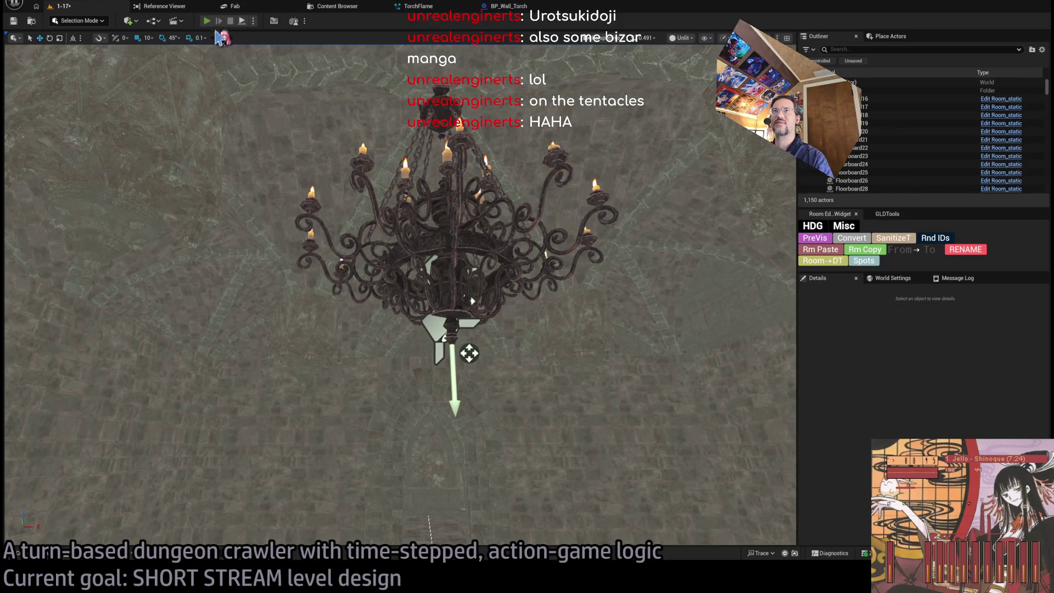
{"action": "key", "text": "alt+p"}
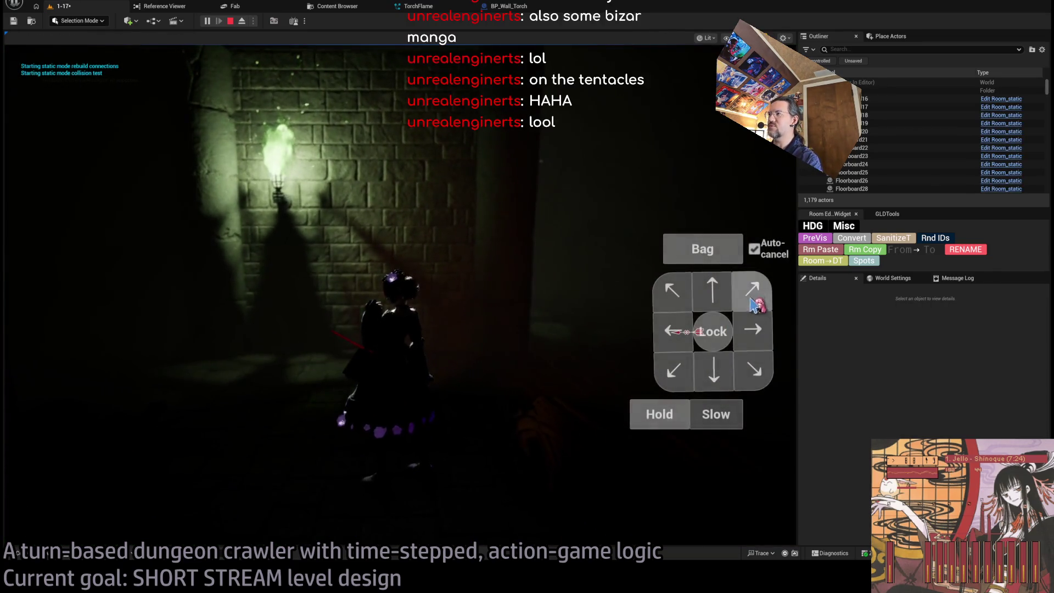
{"action": "left_click", "coordinate": [756, 304]}
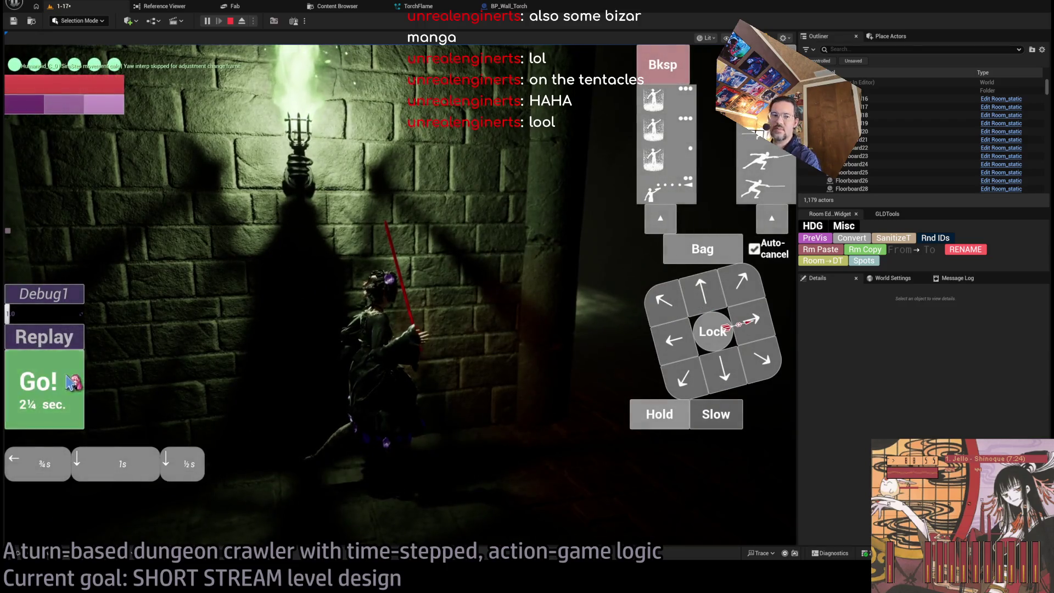
{"action": "left_click", "coordinate": [69, 383]}
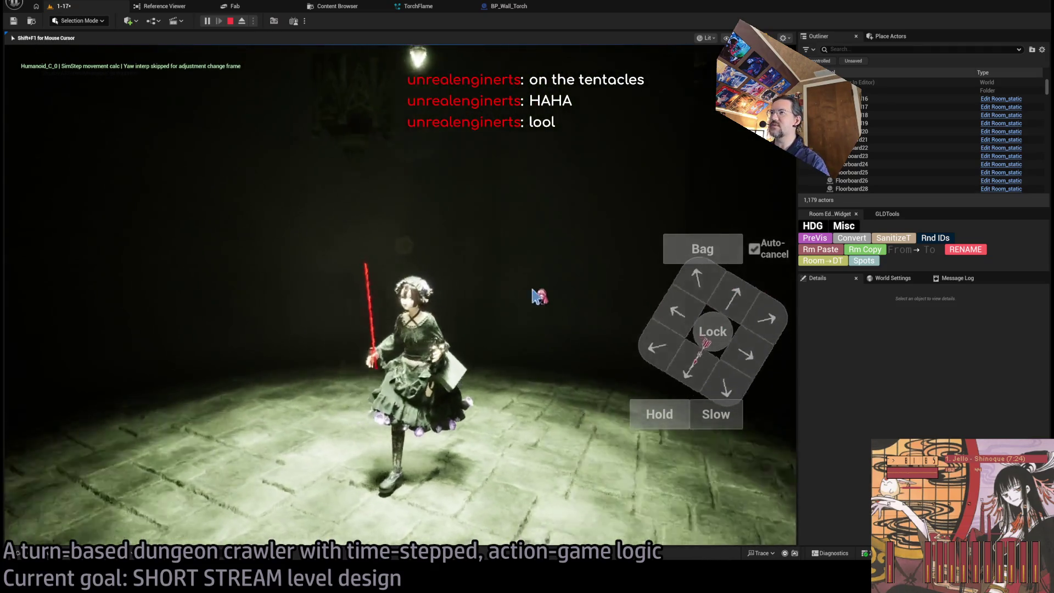
{"action": "key", "text": "Escape"}
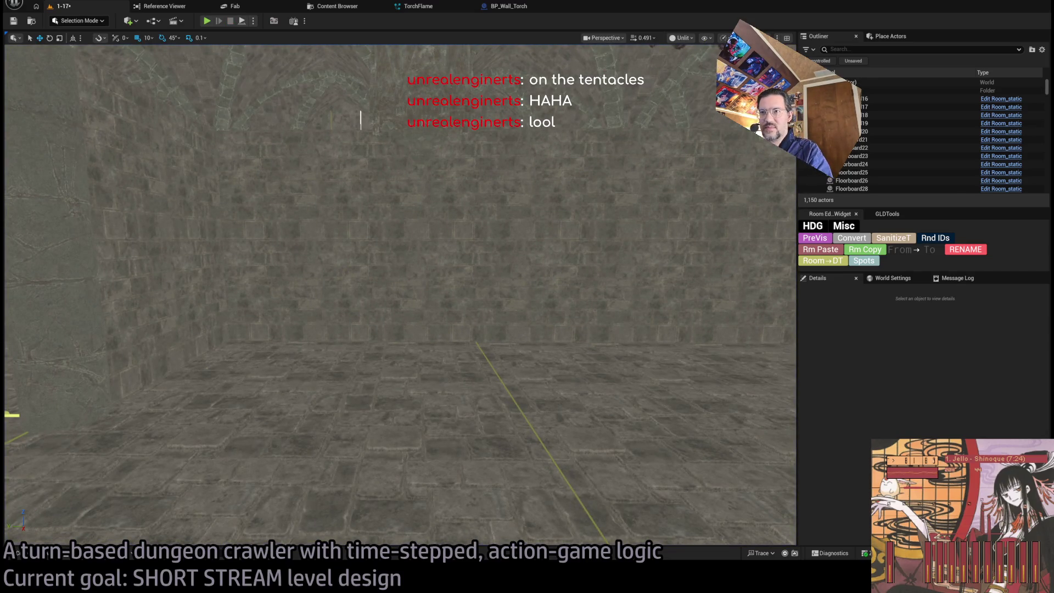
{"action": "scroll", "coordinate": [319, 164], "scroll_direction": "down", "scroll_amount": 3}
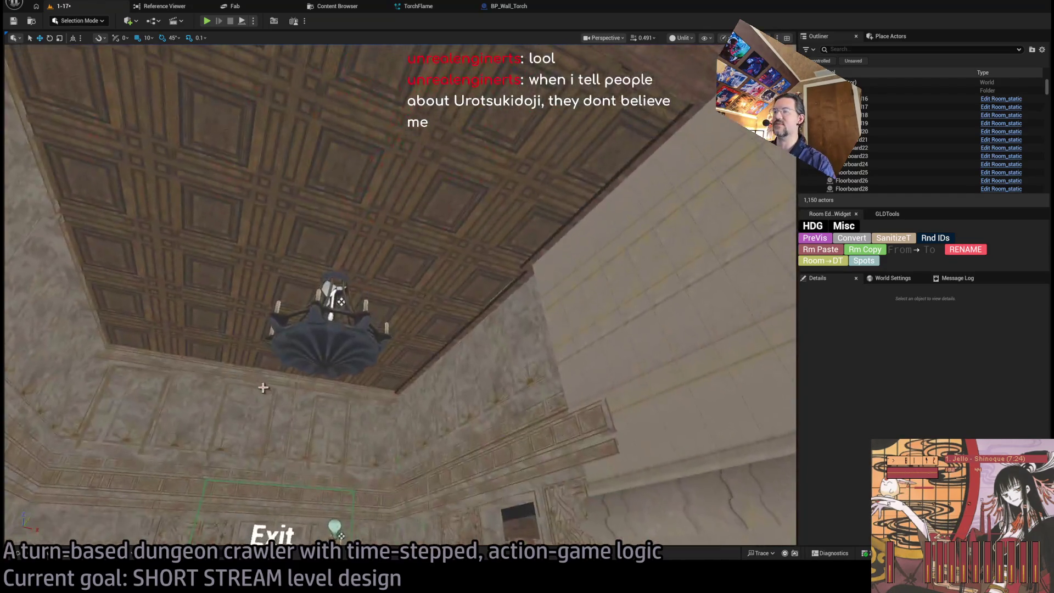
{"action": "left_click", "coordinate": [329, 335]}
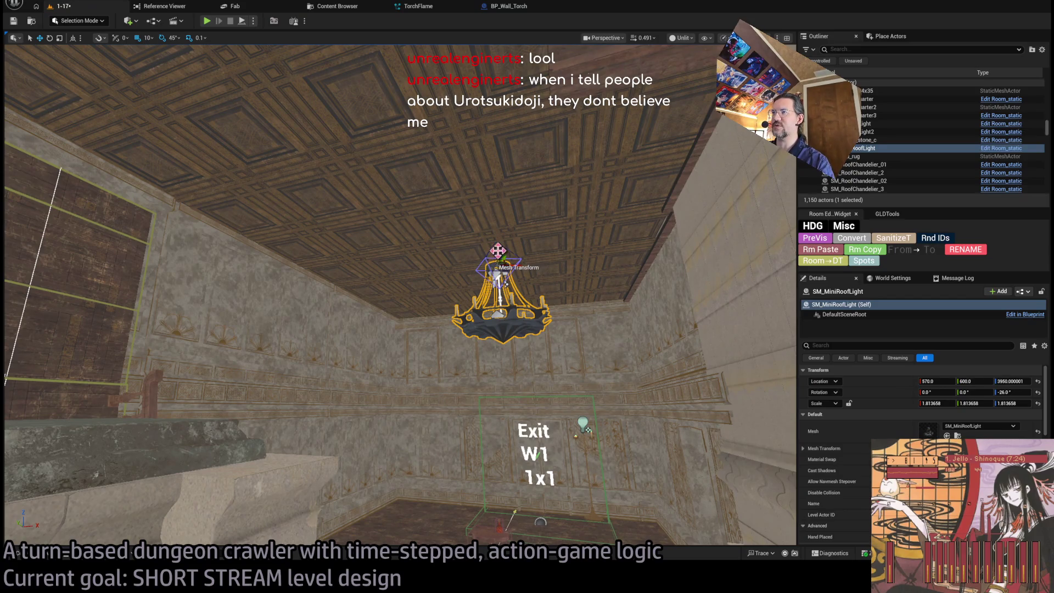
- Delete a stray chandelier copy and select the whole chandelier group with its lights
{"action": "left_click_drag", "start_coordinate": [498, 250], "coordinate": [502, 281]}
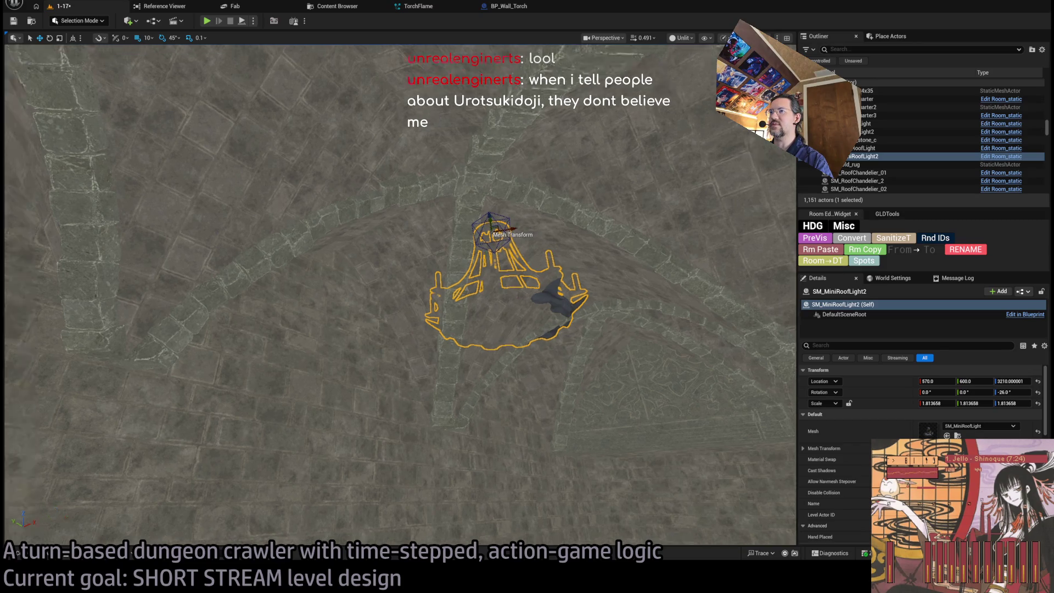
{"action": "key", "text": "Delete"}
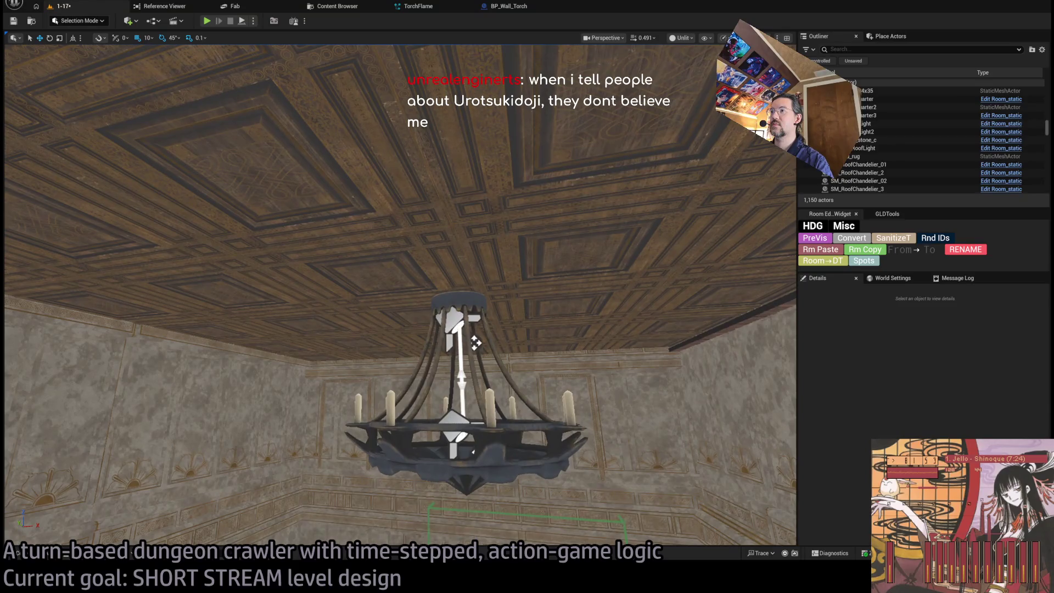
{"action": "left_click", "coordinate": [475, 343]}
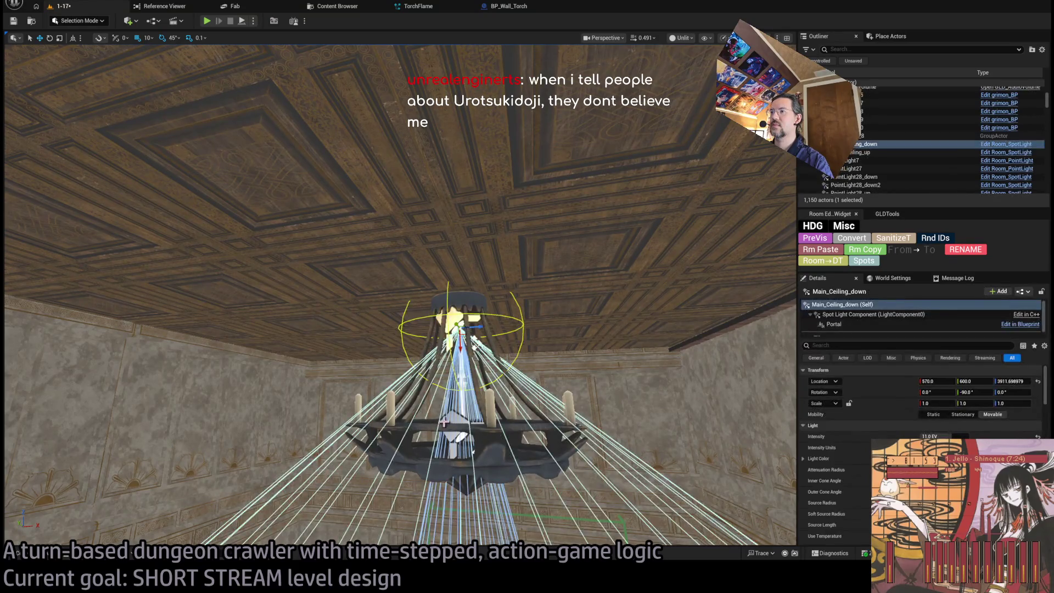
{"action": "left_click", "coordinate": [453, 423], "text": "ctrl"}
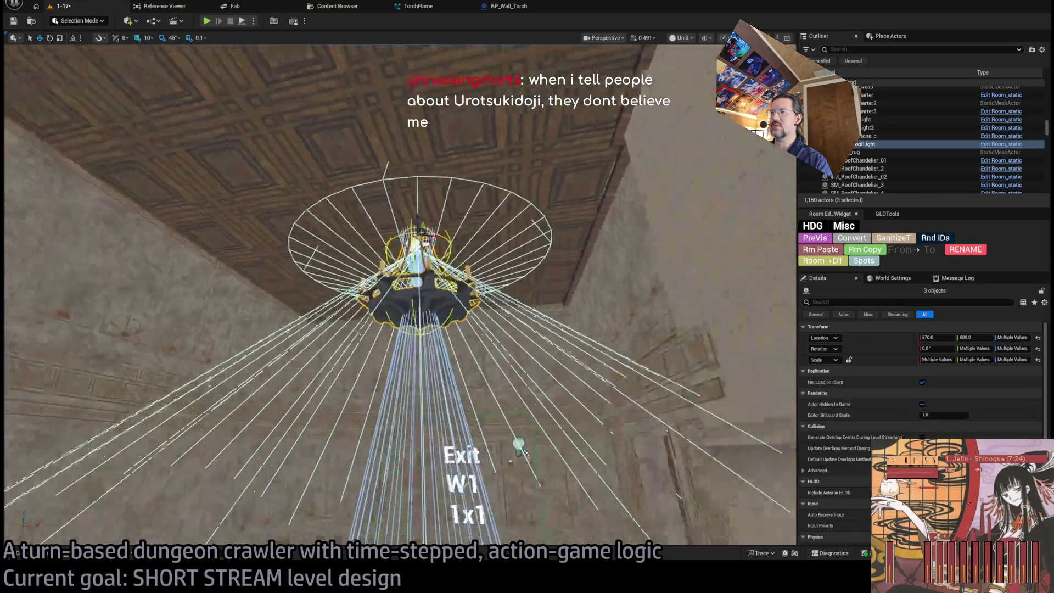
{"action": "key", "text": "f"}
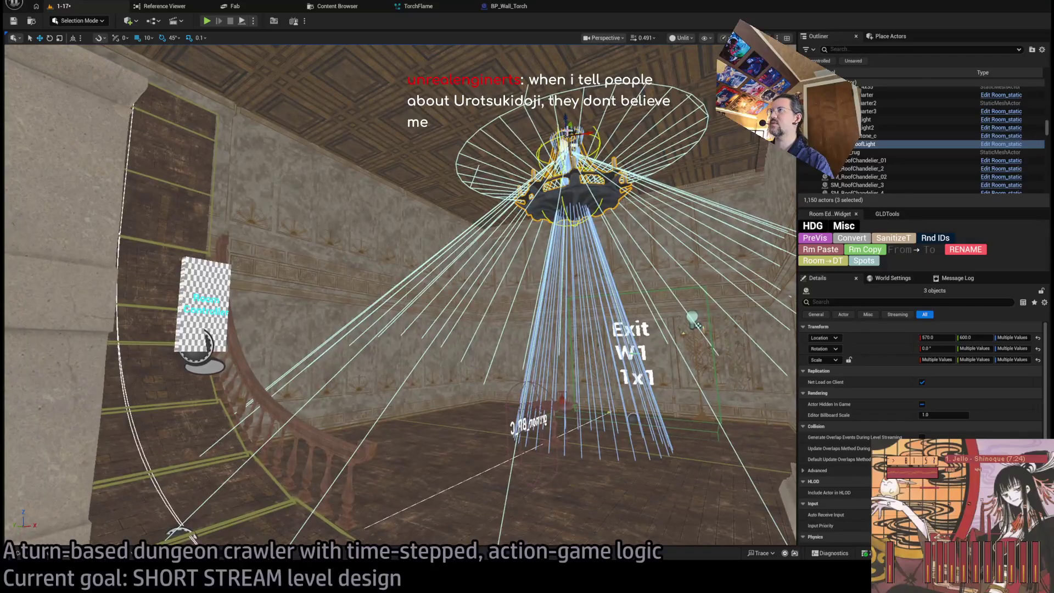
- Duplicate the chandelier group and move the copy in world space to X 320, Y 1290
{"action": "key", "text": "ctrl+d"}
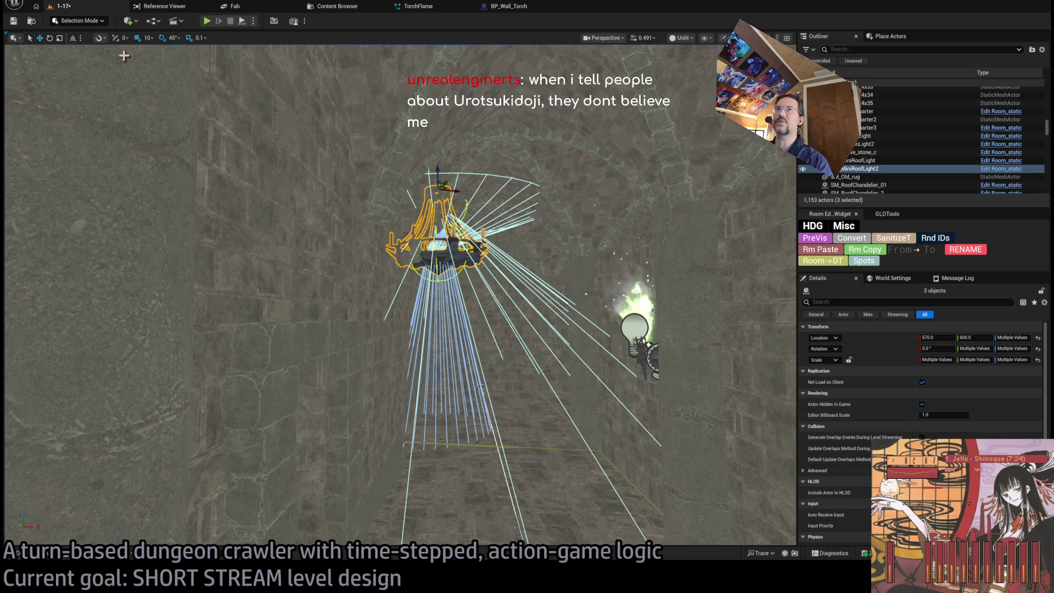
{"action": "left_click", "coordinate": [73, 38]}
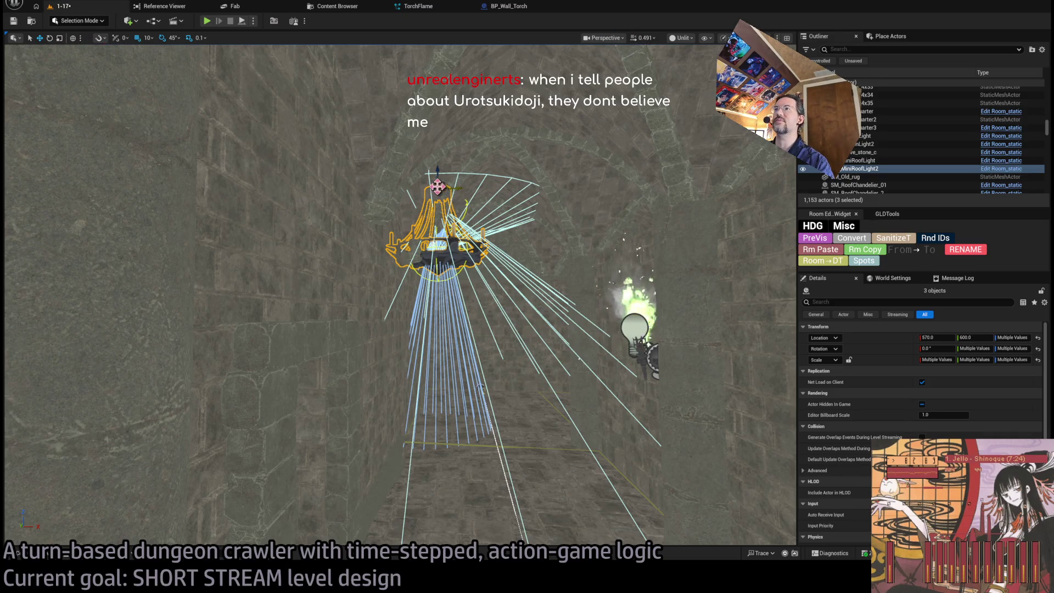
{"action": "mouse_move", "coordinate": [437, 186]}
{"action": "left_mouse_down"}
{"action": "mouse_move", "coordinate": [258, 137]}
{"action": "mouse_move", "coordinate": [461, 245]}
{"action": "mouse_move", "coordinate": [386, 242]}
{"action": "mouse_move", "coordinate": [373, 176]}
{"action": "mouse_move", "coordinate": [240, 142]}
{"action": "left_mouse_up"}
{"action": "key", "text": "f"}
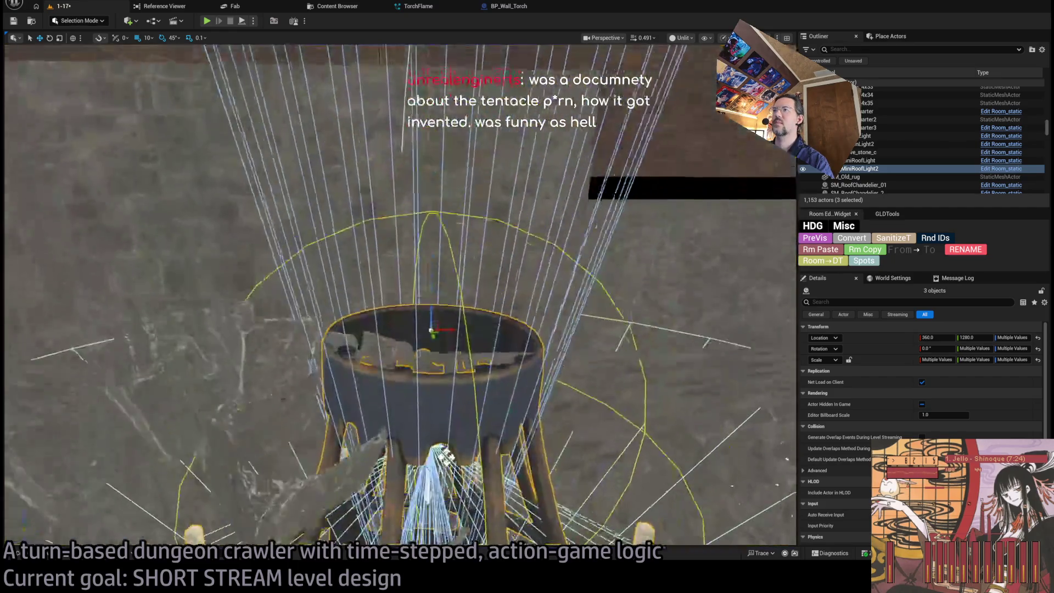
{"action": "mouse_move", "coordinate": [400, 296]}
{"action": "left_mouse_down"}
{"action": "mouse_move", "coordinate": [400, 274]}
{"action": "mouse_move", "coordinate": [399, 319]}
{"action": "mouse_move", "coordinate": [434, 340]}
{"action": "mouse_move", "coordinate": [434, 318]}
{"action": "left_mouse_up"}
{"action": "left_click_drag", "start_coordinate": [505, 244], "coordinate": [511, 247]}
{"action": "left_click_drag", "start_coordinate": [433, 319], "coordinate": [433, 285]}
{"action": "left_click_drag", "start_coordinate": [464, 198], "coordinate": [476, 187]}
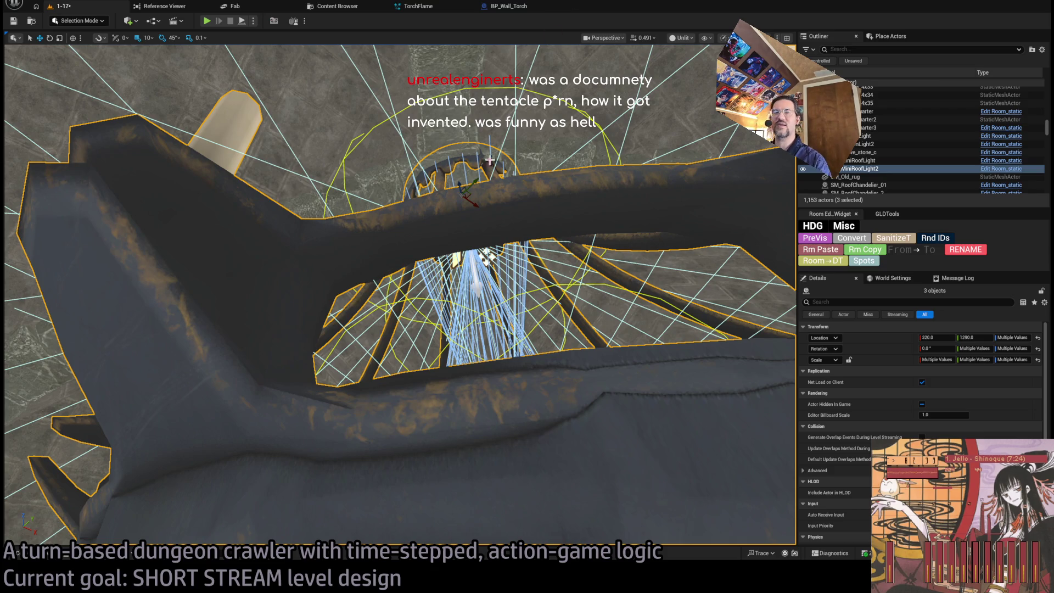
- Shift the chandelier copy to X 300, Y 1300, then select its shade alone
{"action": "mouse_move", "coordinate": [476, 212]}
{"action": "left_mouse_down"}
{"action": "mouse_move", "coordinate": [527, 233]}
{"action": "mouse_move", "coordinate": [505, 231]}
{"action": "mouse_move", "coordinate": [398, 270]}
{"action": "left_mouse_up"}
{"action": "mouse_move", "coordinate": [373, 285]}
{"action": "left_mouse_down"}
{"action": "mouse_move", "coordinate": [358, 297]}
{"action": "mouse_move", "coordinate": [331, 290]}
{"action": "left_mouse_up"}
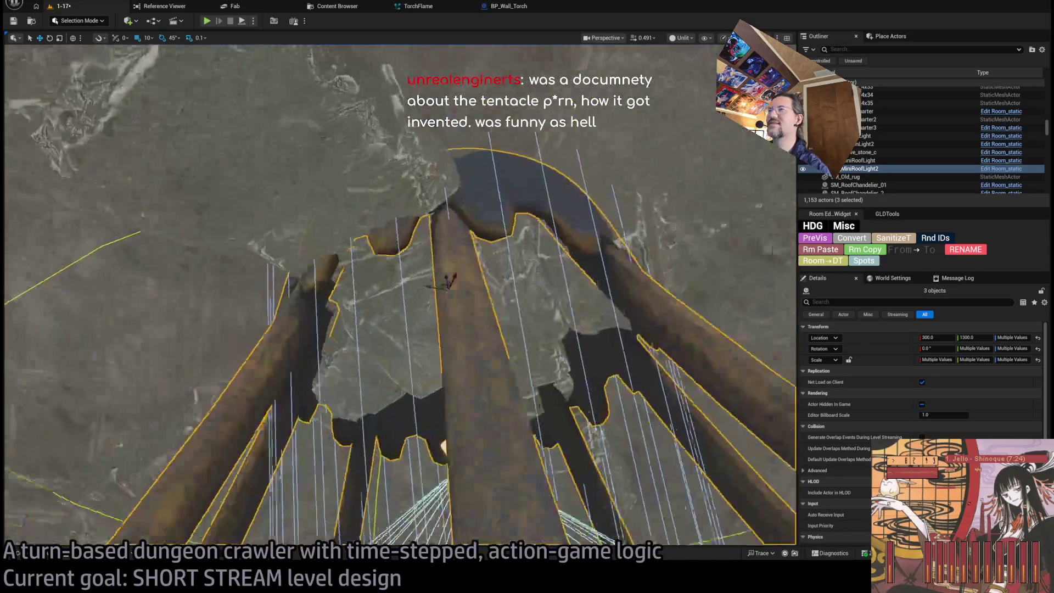
{"action": "scroll", "coordinate": [363, 255], "scroll_direction": "down", "scroll_amount": 5}
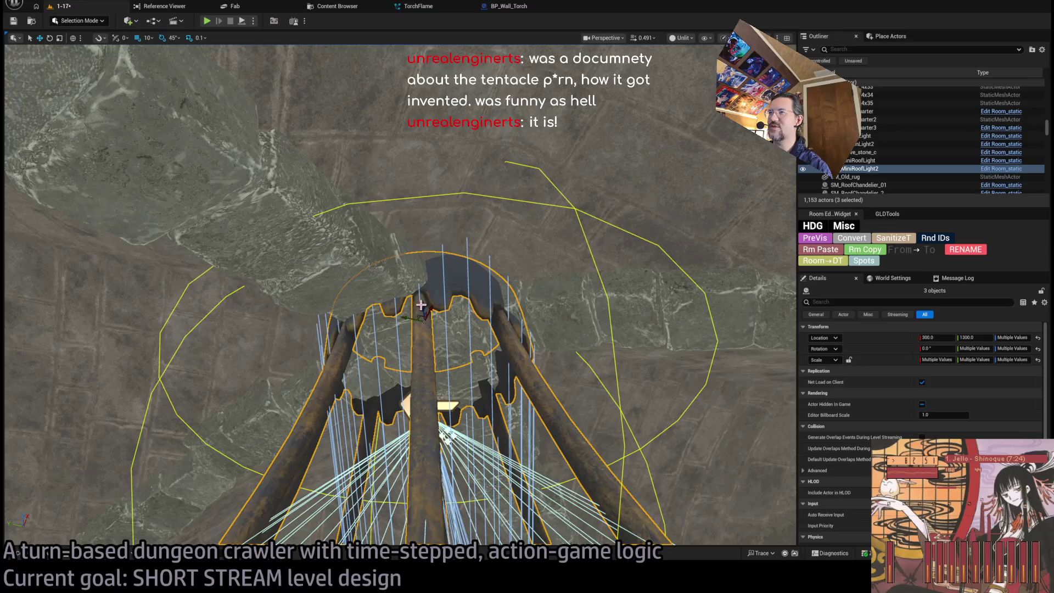
{"action": "mouse_move", "coordinate": [421, 305]}
{"action": "left_mouse_down"}
{"action": "mouse_move", "coordinate": [422, 242]}
{"action": "mouse_move", "coordinate": [508, 191]}
{"action": "left_mouse_up"}
{"action": "scroll", "coordinate": [421, 285], "scroll_direction": "up", "scroll_amount": 3}
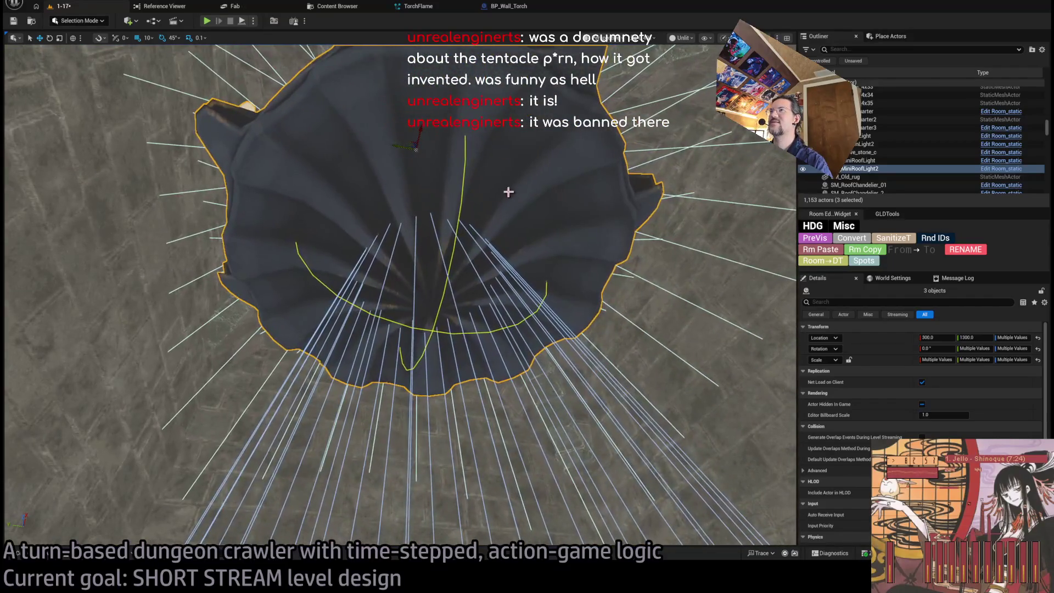
{"action": "left_click", "coordinate": [526, 183]}
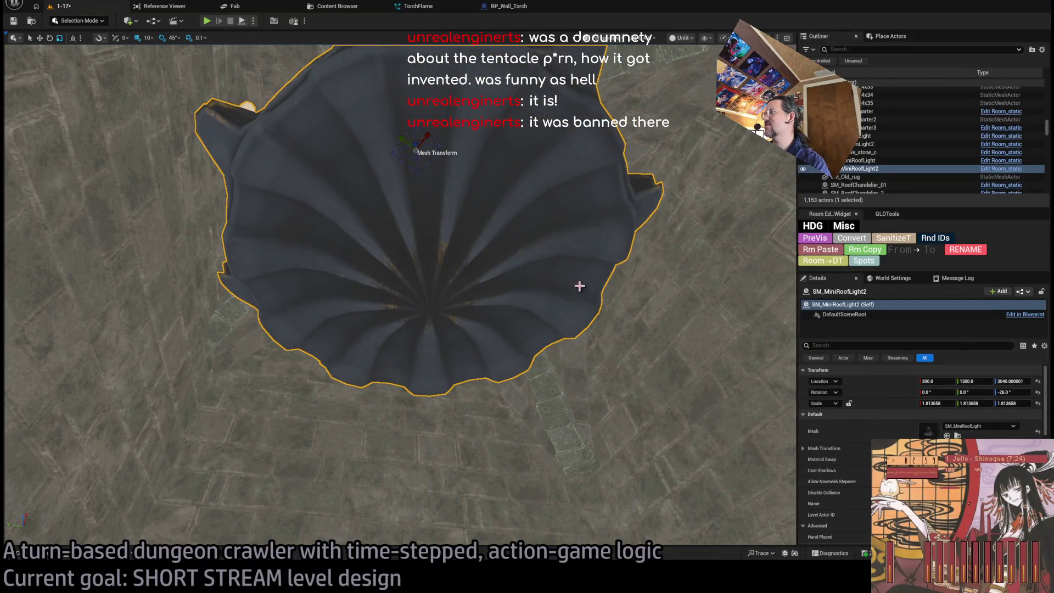
- Scale the SM_MiniRoofLight2 shade from 1.81 down to 1.0 on X, Y and Z
{"action": "left_click_drag", "start_coordinate": [417, 150], "coordinate": [442, 262]}
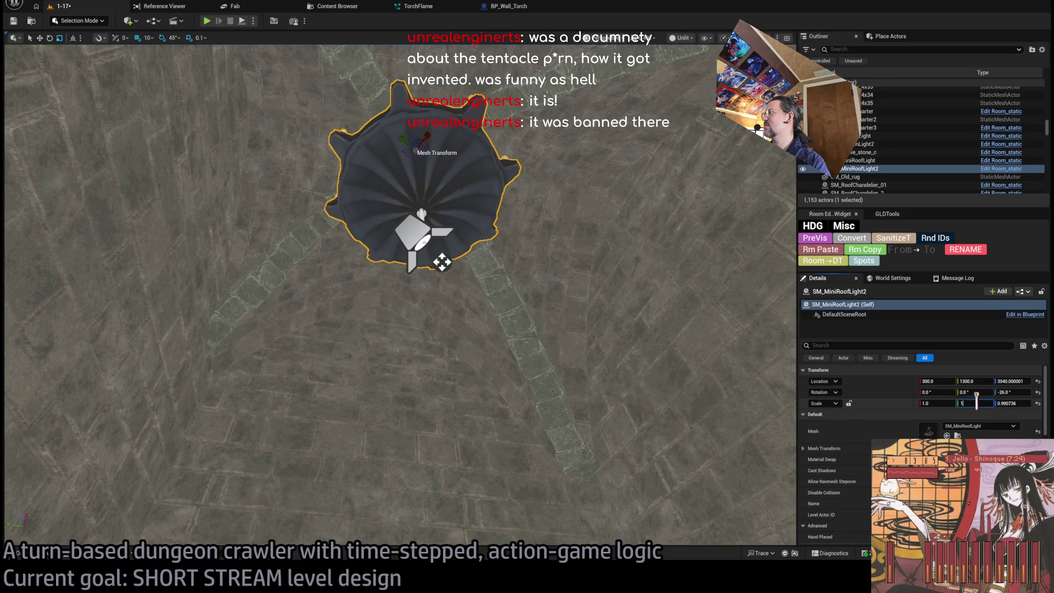
{"action": "scroll", "coordinate": [442, 262], "scroll_direction": "up", "scroll_amount": 5}
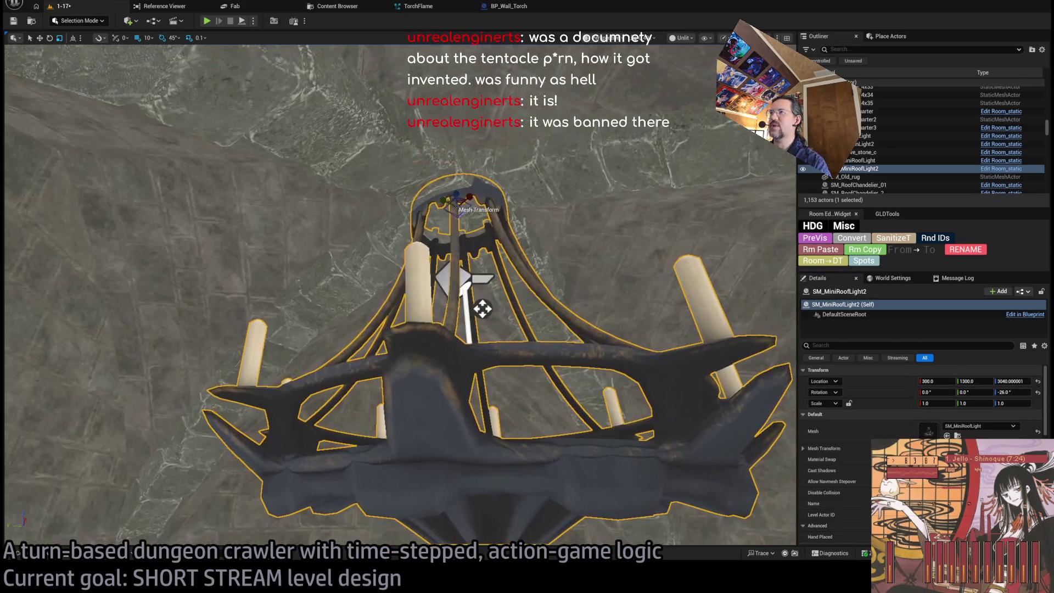
{"action": "left_click", "coordinate": [454, 307]}
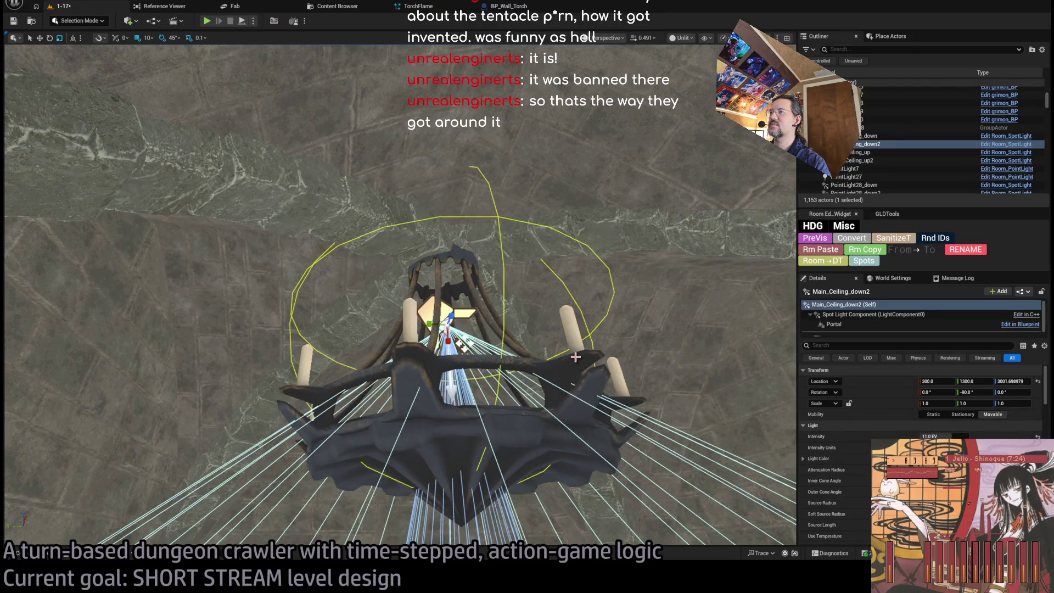
- Look around the room and frame the view on the SM_MiniRoofLight2 chandelier shade
{"action": "mouse_move", "coordinate": [557, 336]}
{"action": "left_mouse_down"}
{"action": "mouse_move", "coordinate": [470, 346]}
{"action": "mouse_move", "coordinate": [447, 318]}
{"action": "mouse_move", "coordinate": [371, 102]}
{"action": "mouse_move", "coordinate": [395, 236]}
{"action": "mouse_move", "coordinate": [499, 336]}
{"action": "mouse_move", "coordinate": [495, 348]}
{"action": "left_mouse_up"}
{"action": "left_click", "coordinate": [496, 348]}
{"action": "left_click", "coordinate": [496, 348]}
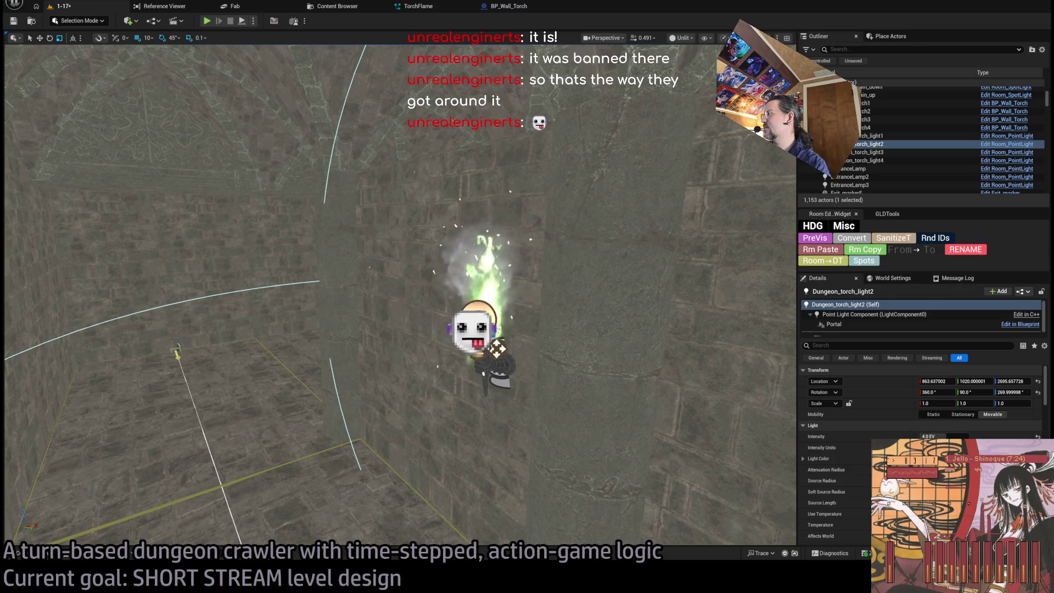
{"action": "mouse_move", "coordinate": [497, 348]}
{"action": "left_mouse_down"}
{"action": "mouse_move", "coordinate": [483, 274]}
{"action": "mouse_move", "coordinate": [377, 52]}
{"action": "mouse_move", "coordinate": [430, 306]}
{"action": "left_mouse_up"}
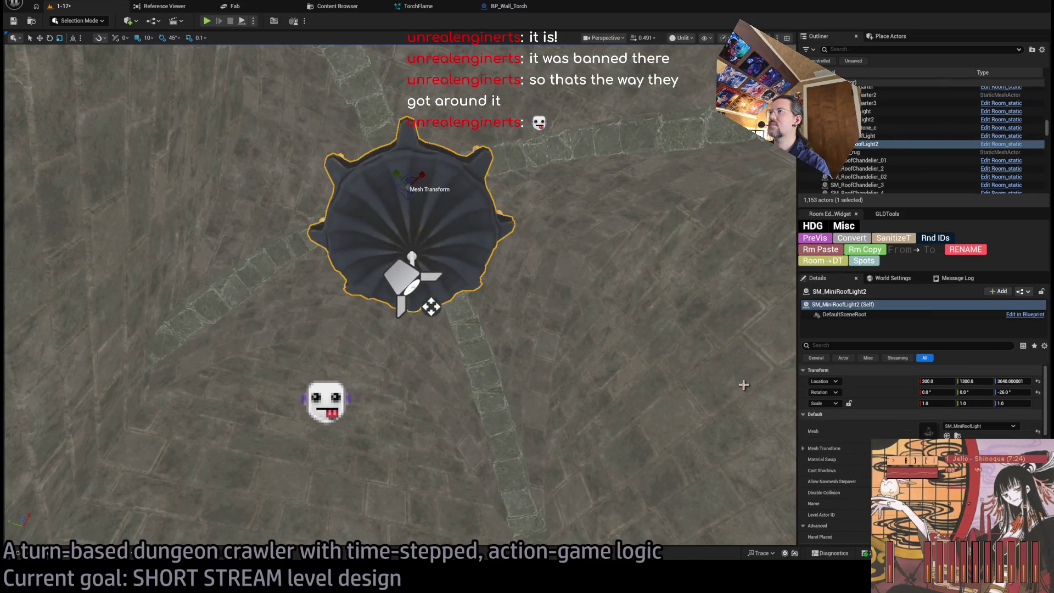
{"action": "left_click", "coordinate": [518, 266]}
{"action": "key", "text": "f"}
{"action": "scroll", "coordinate": [484, 330], "scroll_direction": "down", "scroll_amount": 3}
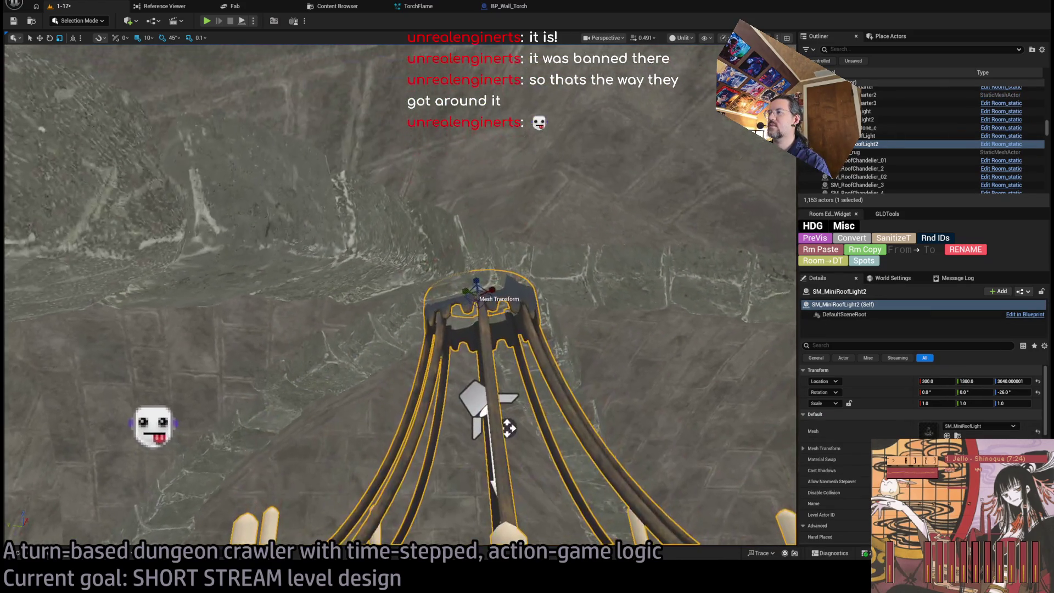
- Focus on the Main_Ceiling_down2 spotlight, switch to Lit mode, and disable its temperature tint
{"action": "left_click", "coordinate": [483, 420]}
{"action": "key", "text": "f"}
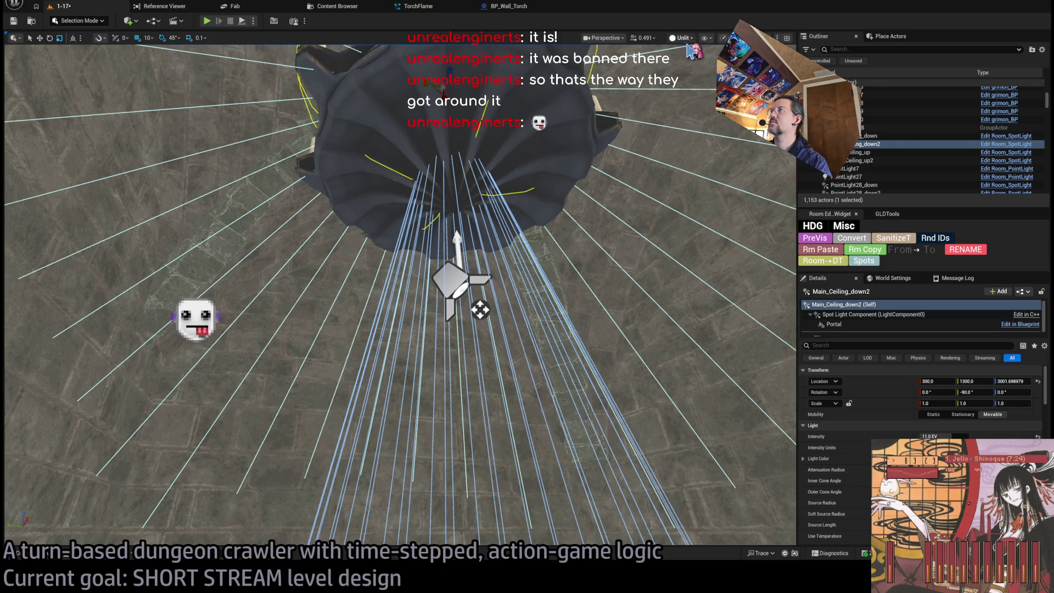
{"action": "key", "text": "alt+4"}
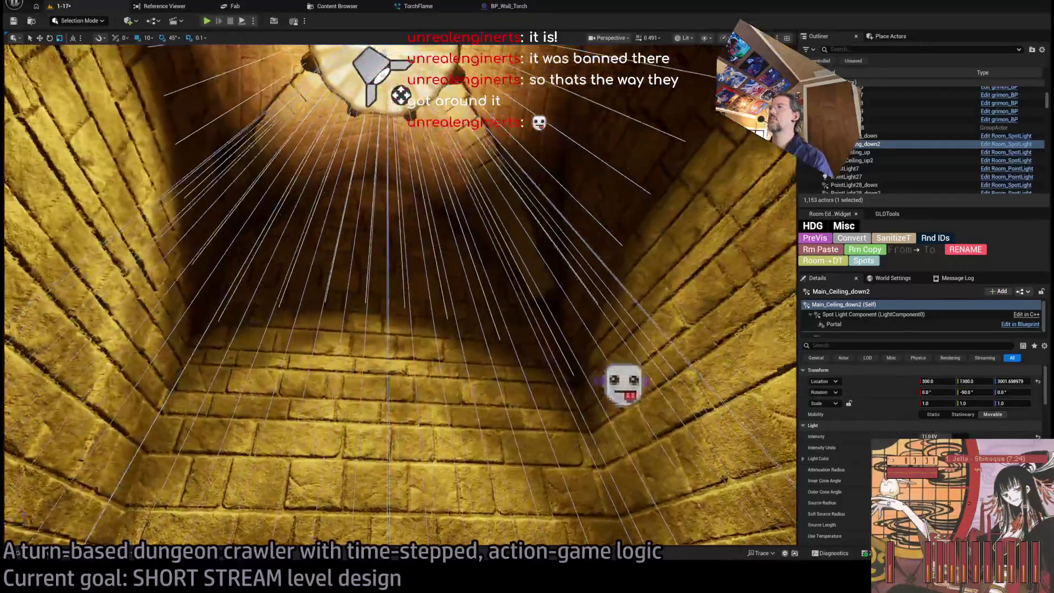
{"action": "scroll", "coordinate": [928, 413], "scroll_direction": "down", "scroll_amount": 5}
{"action": "left_click", "coordinate": [922, 405]}
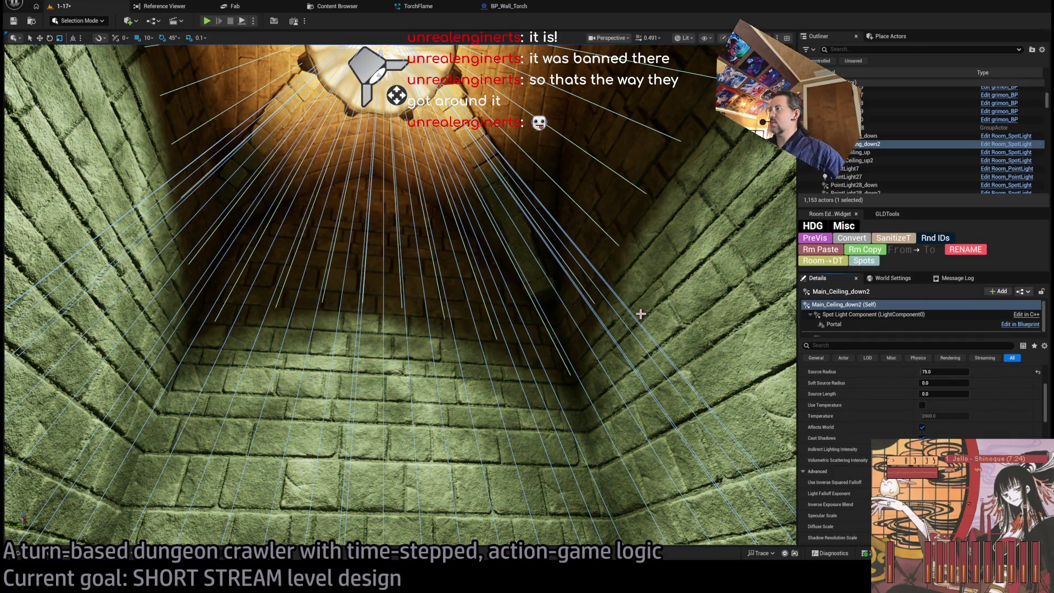
- Tilt Main_Ceiling_down2 to about -76.8° pitch and move it to X 260
{"action": "scroll", "coordinate": [961, 434], "scroll_direction": "up", "scroll_amount": 5}
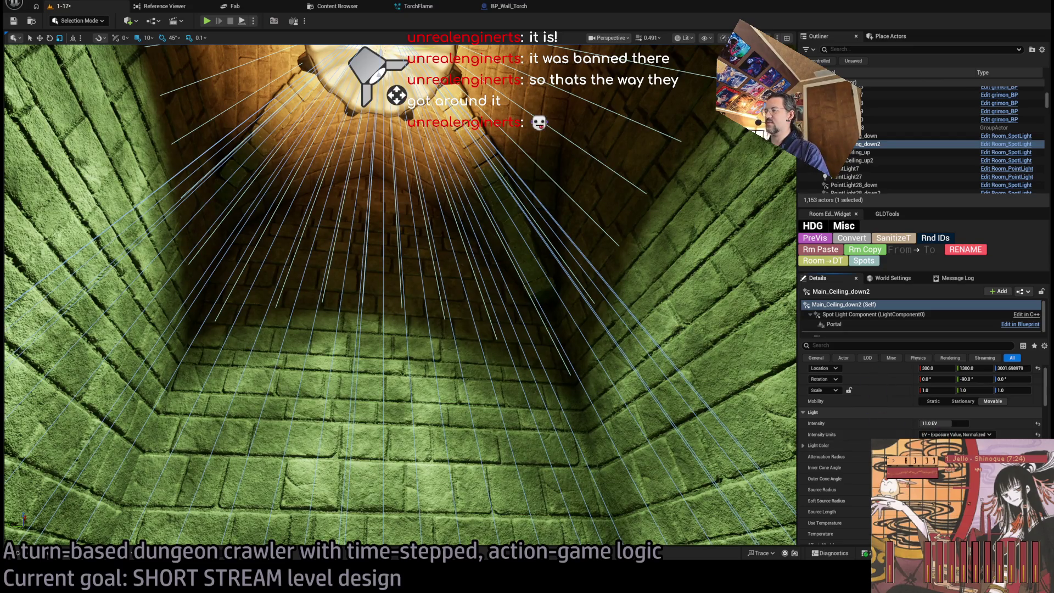
{"action": "mouse_move", "coordinate": [397, 96]}
{"action": "left_mouse_down"}
{"action": "mouse_move", "coordinate": [397, 231]}
{"action": "mouse_move", "coordinate": [417, 264]}
{"action": "mouse_move", "coordinate": [428, 274]}
{"action": "mouse_move", "coordinate": [368, 98]}
{"action": "mouse_move", "coordinate": [568, 285]}
{"action": "left_mouse_up"}
{"action": "left_click_drag", "start_coordinate": [476, 155], "coordinate": [501, 156]}
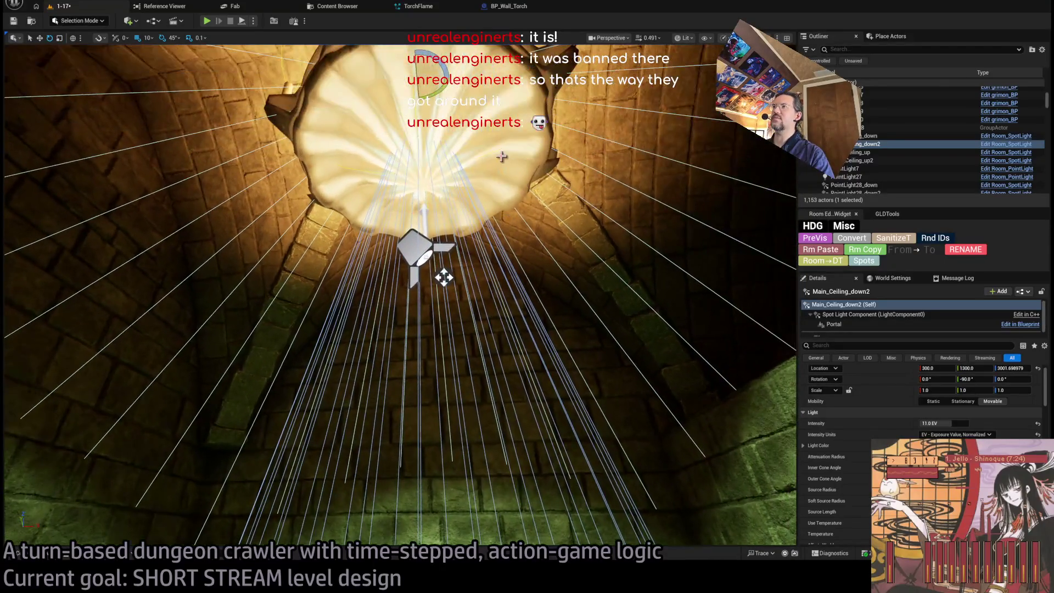
{"action": "left_click_drag", "start_coordinate": [434, 82], "coordinate": [442, 85]}
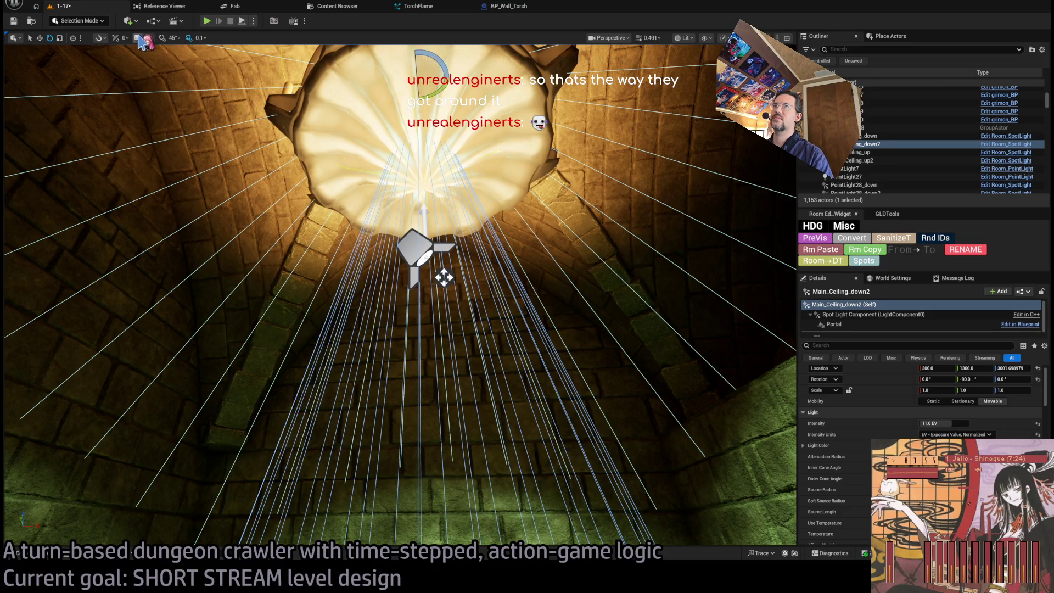
{"action": "left_click_drag", "start_coordinate": [427, 90], "coordinate": [447, 76]}
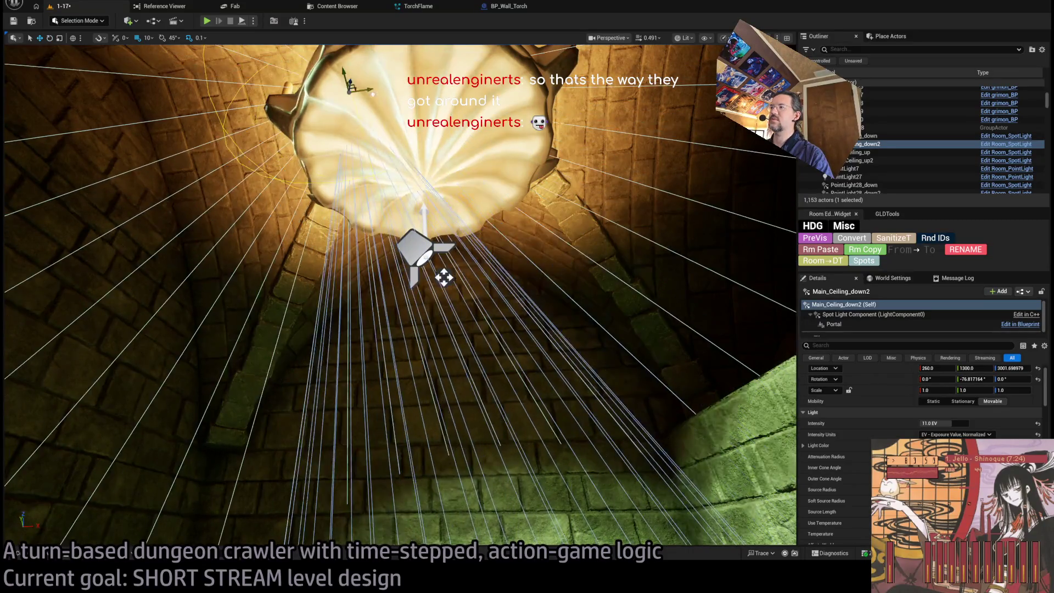
{"action": "key", "text": "ctrl+shift+p"}
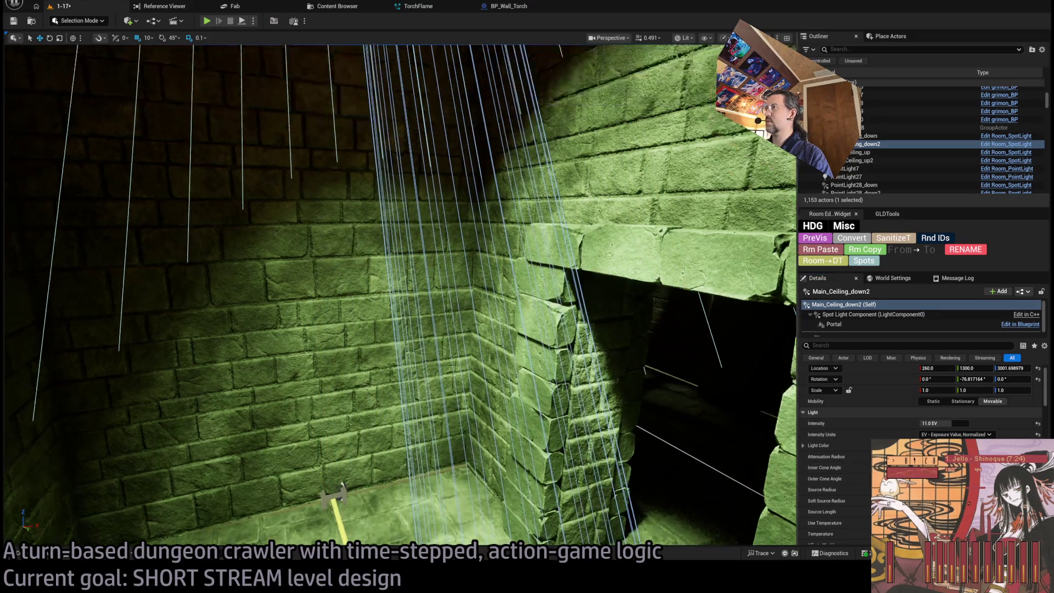
- Reframe the ceiling spotlight, select Main_Ceiling_up2, and fly the view into the corridor
{"action": "key", "text": "f"}
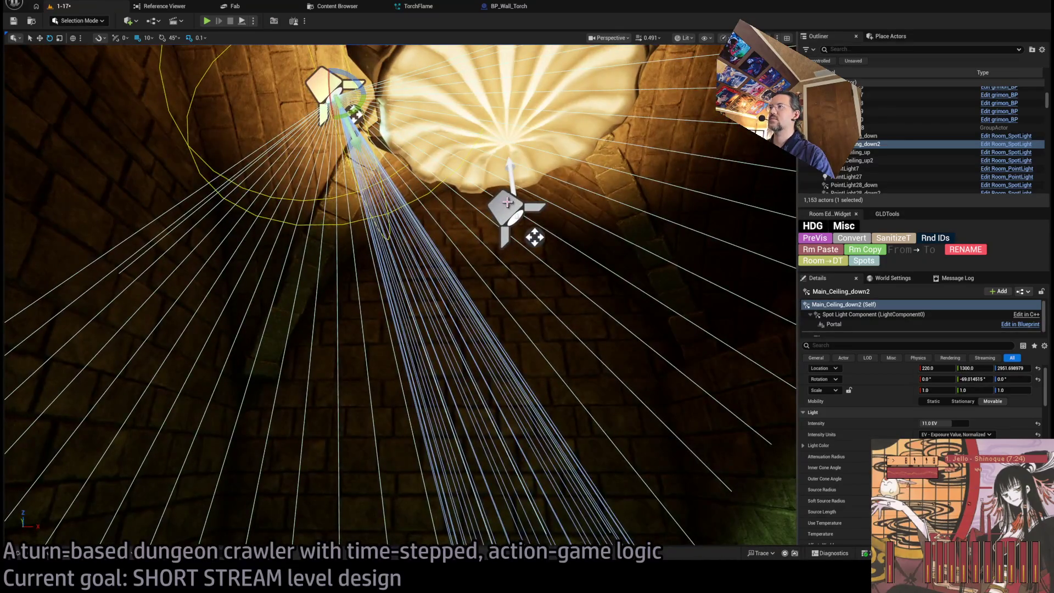
{"action": "left_click", "coordinate": [505, 211]}
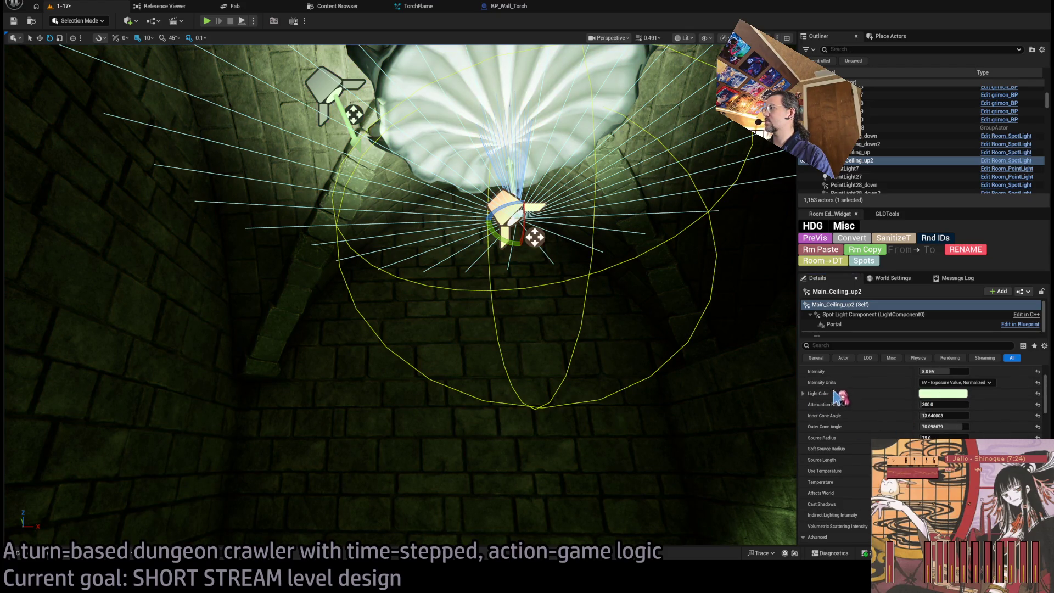
{"action": "mouse_move", "coordinate": [660, 413]}
{"action": "left_mouse_down"}
{"action": "mouse_move", "coordinate": [631, 383]}
{"action": "mouse_move", "coordinate": [638, 366]}
{"action": "left_mouse_up"}
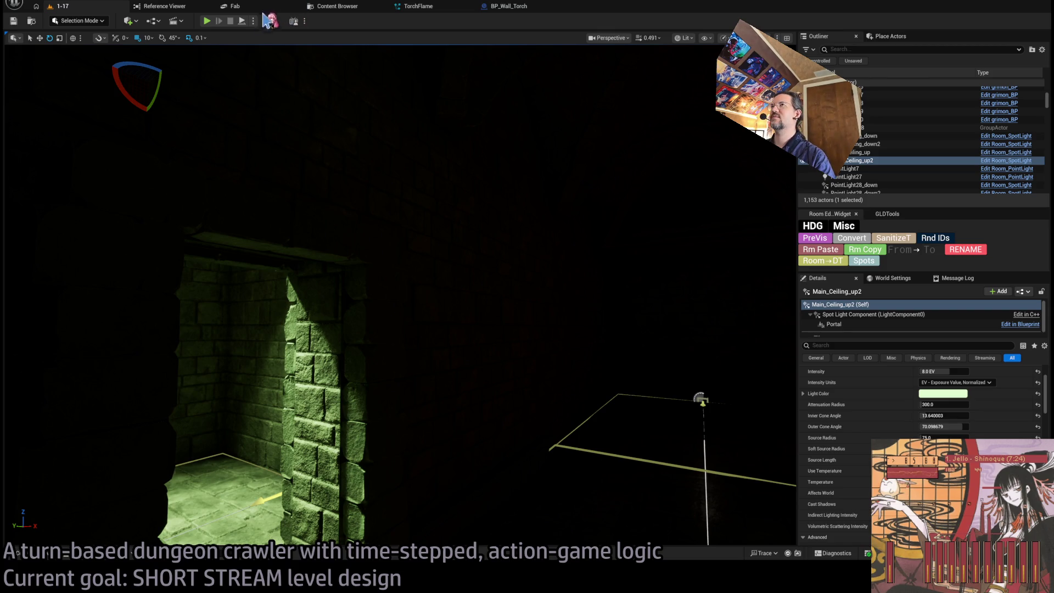
{"action": "key", "text": "alt+p"}
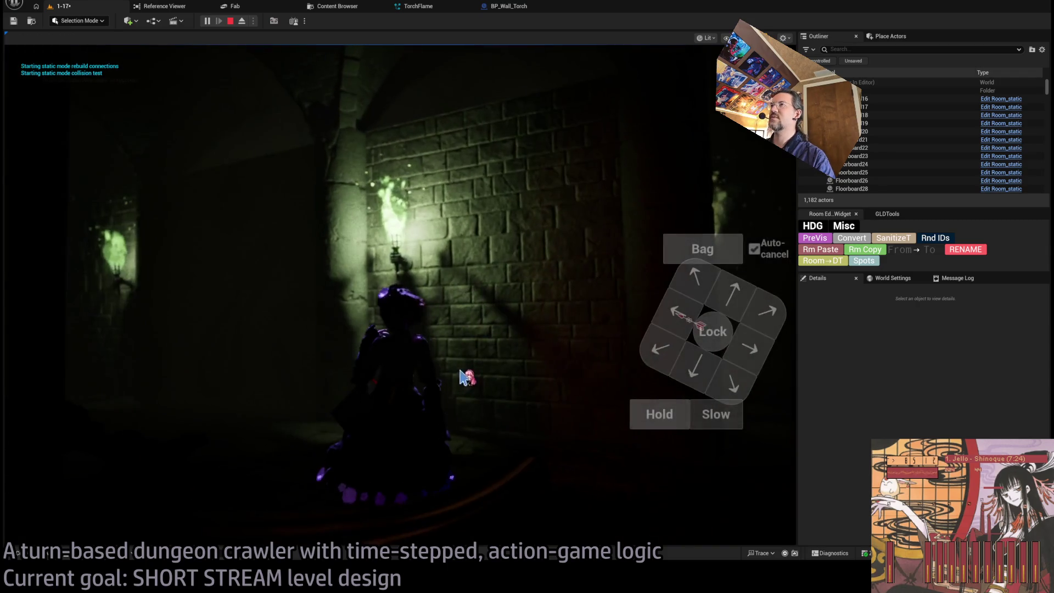
{"action": "key", "text": "Escape"}
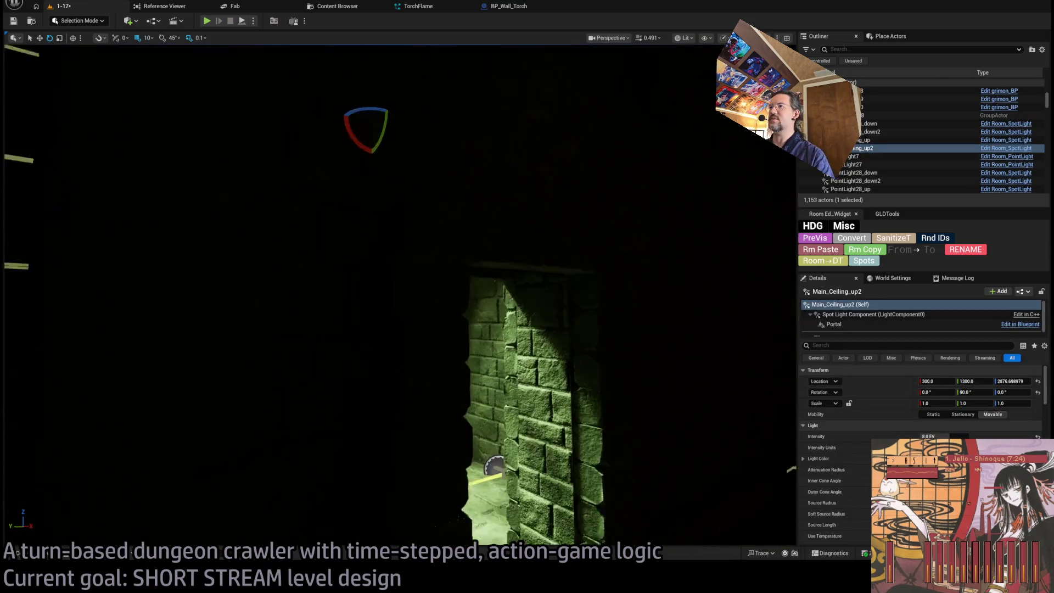
{"action": "key", "text": "f"}
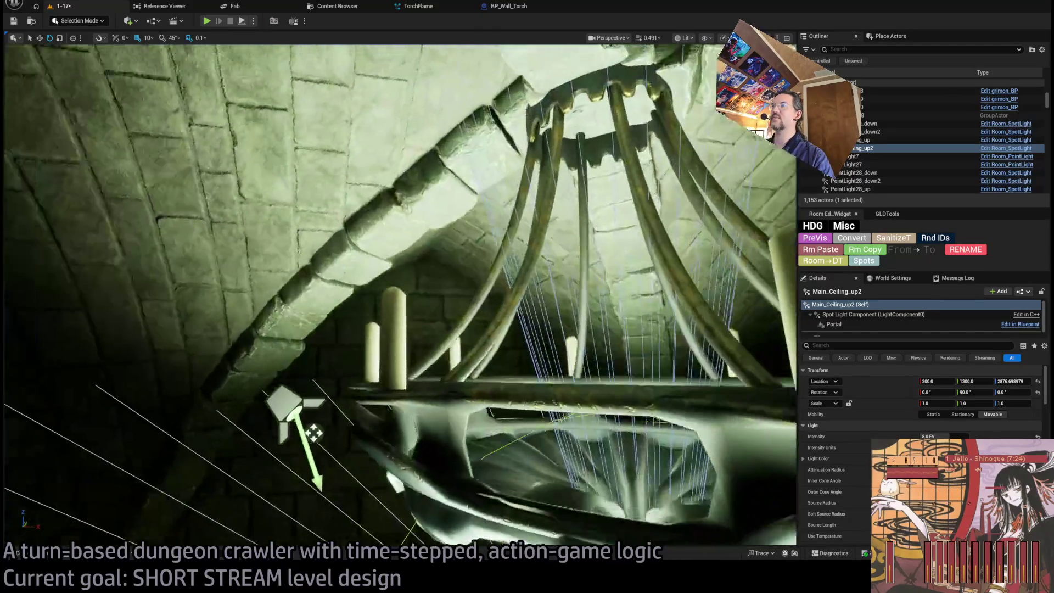
- Rename the chandelier mesh to Dungeon_cell_chandelier in the Outliner
{"action": "left_click", "coordinate": [514, 322]}
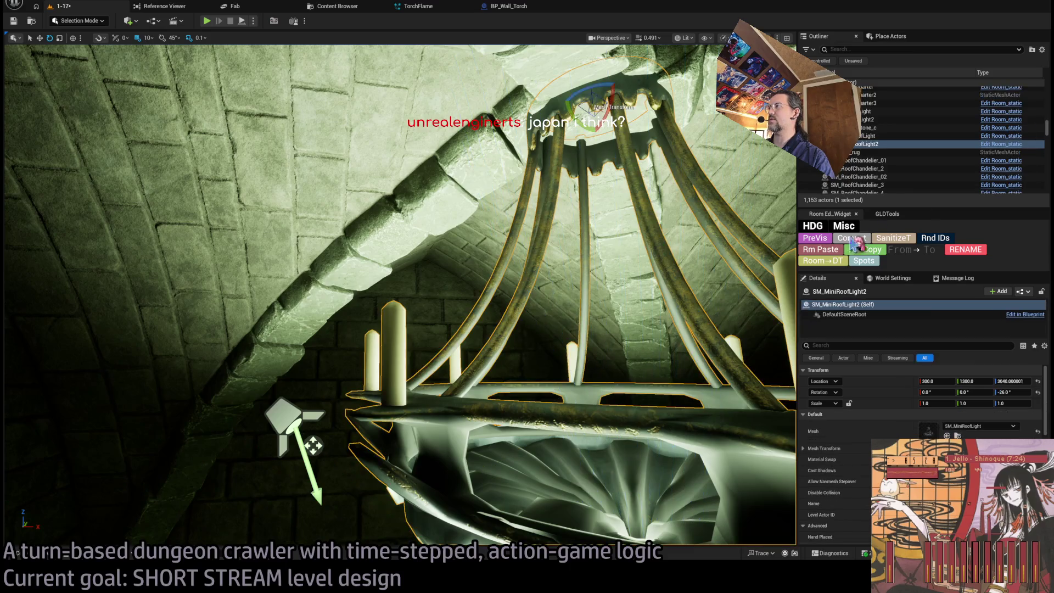
{"action": "left_click", "coordinate": [874, 146]}
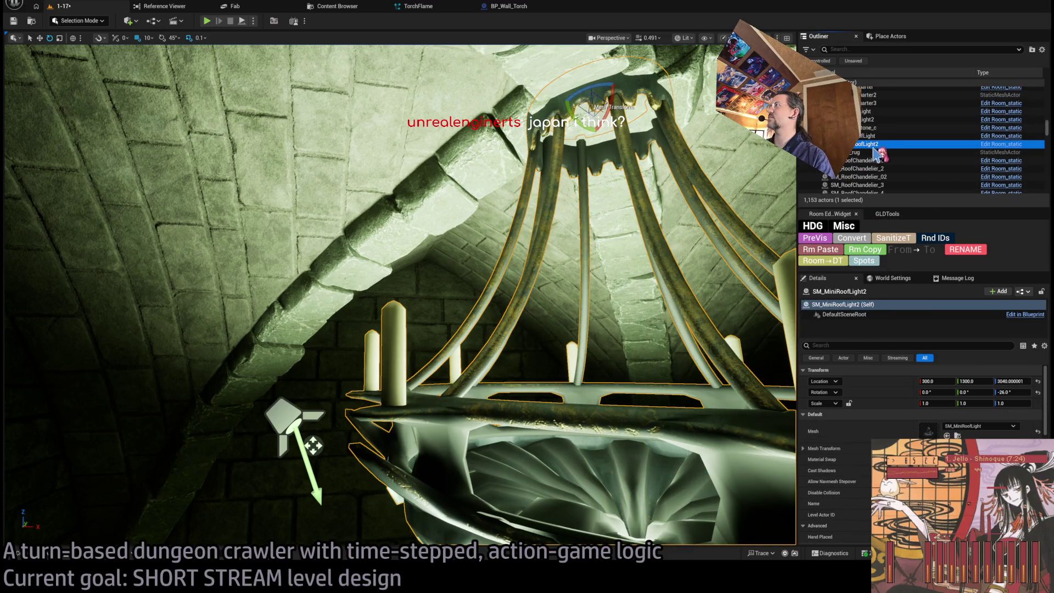
{"action": "key", "text": "F2"}
{"action": "key", "text": "Return"}
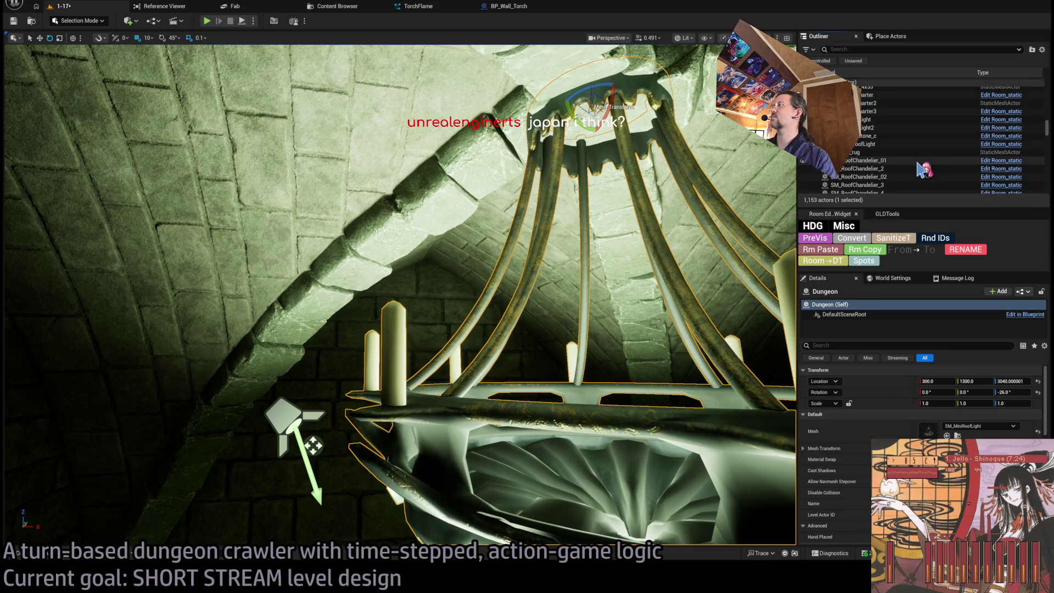
{"action": "scroll", "coordinate": [900, 164], "scroll_direction": "down", "scroll_amount": 3}
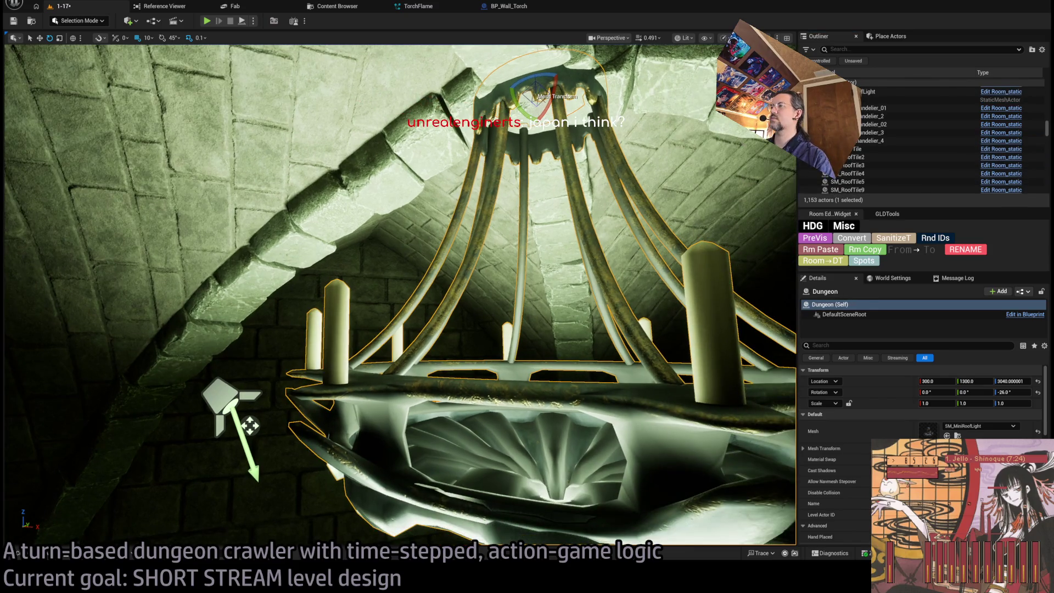
{"action": "left_click", "coordinate": [857, 144]}
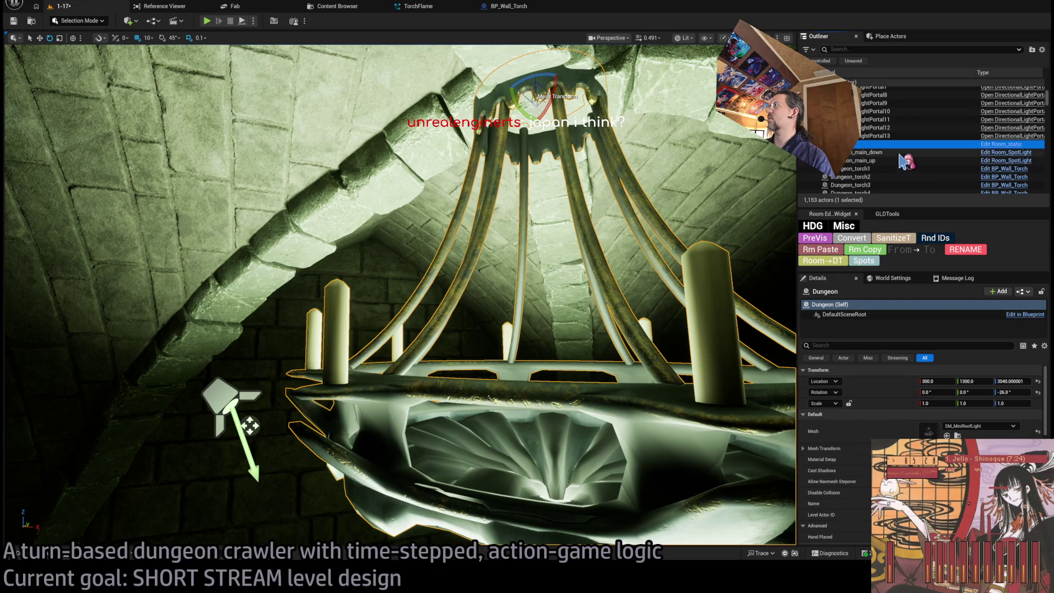
{"action": "key", "text": "F2"}
{"action": "type", "text": "_ceil_chandelier"}
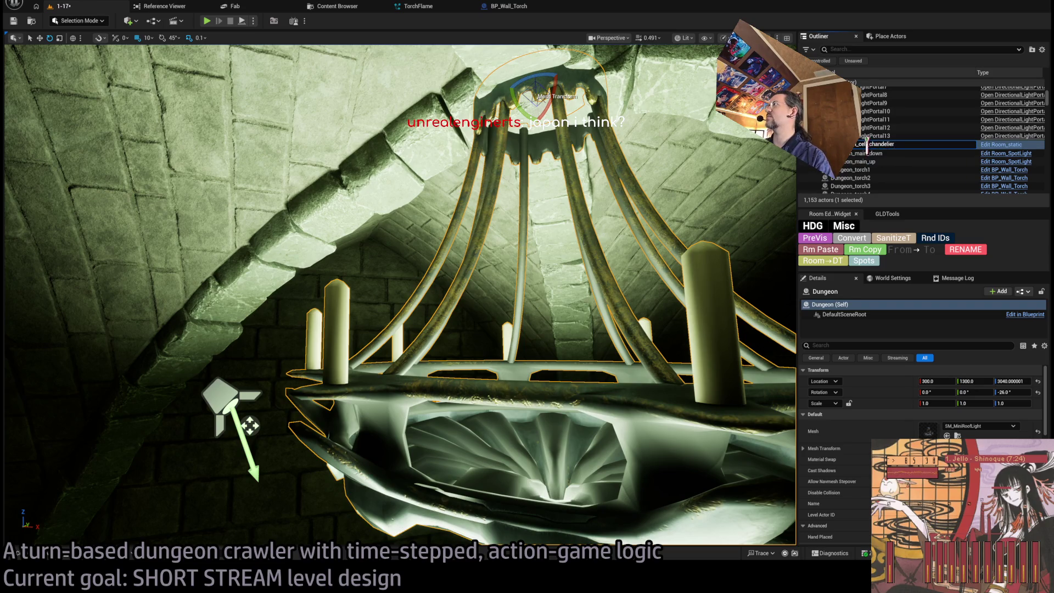
- Rename the two spotlights Dungeon_cell_chandelier_down and Dungeon_cell_chandelier_up
{"action": "left_click", "coordinate": [220, 394]}
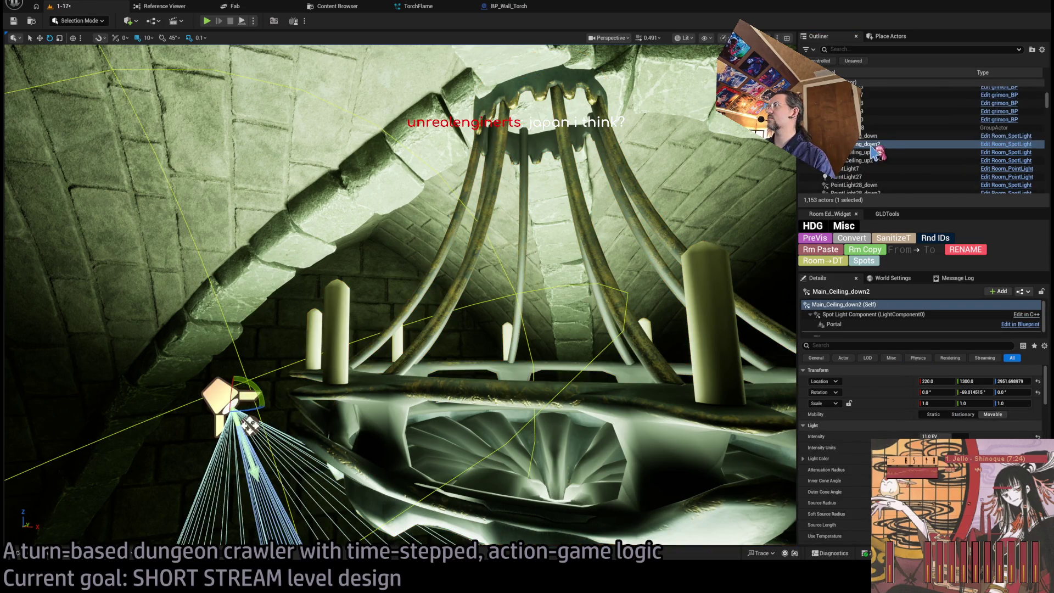
{"action": "key", "text": "F2"}
{"action": "key", "text": "ctrl+v"}
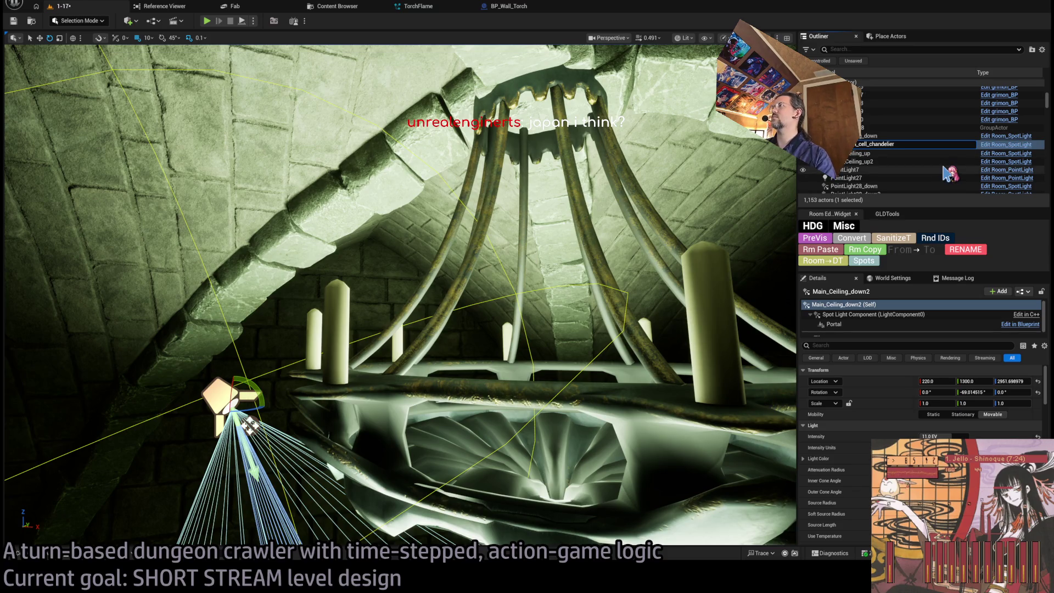
{"action": "type", "text": "own"}
{"action": "key", "text": "Return"}
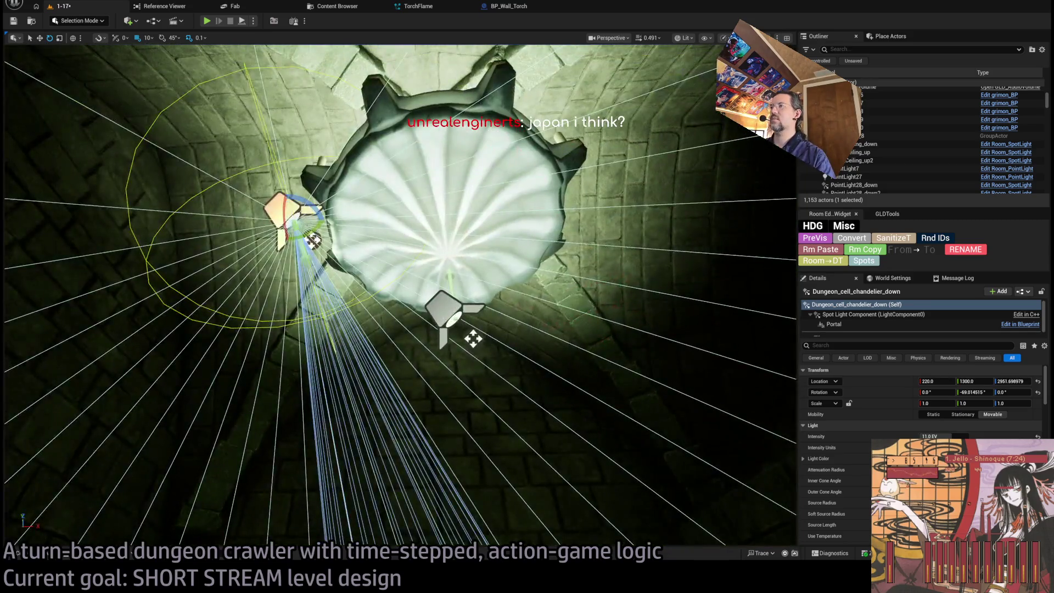
{"action": "left_click", "coordinate": [867, 161]}
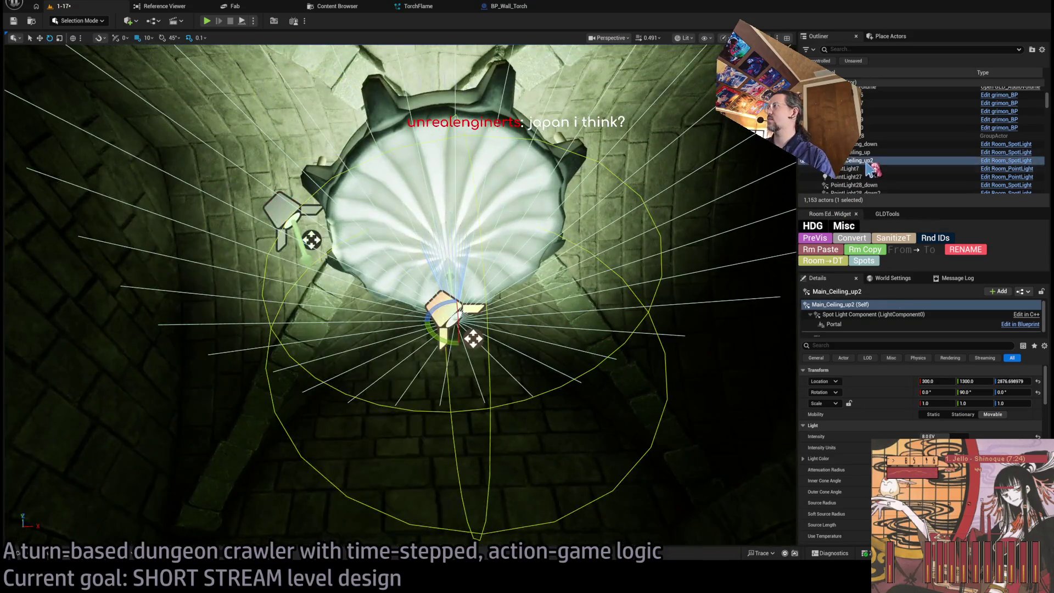
{"action": "key", "text": "F2"}
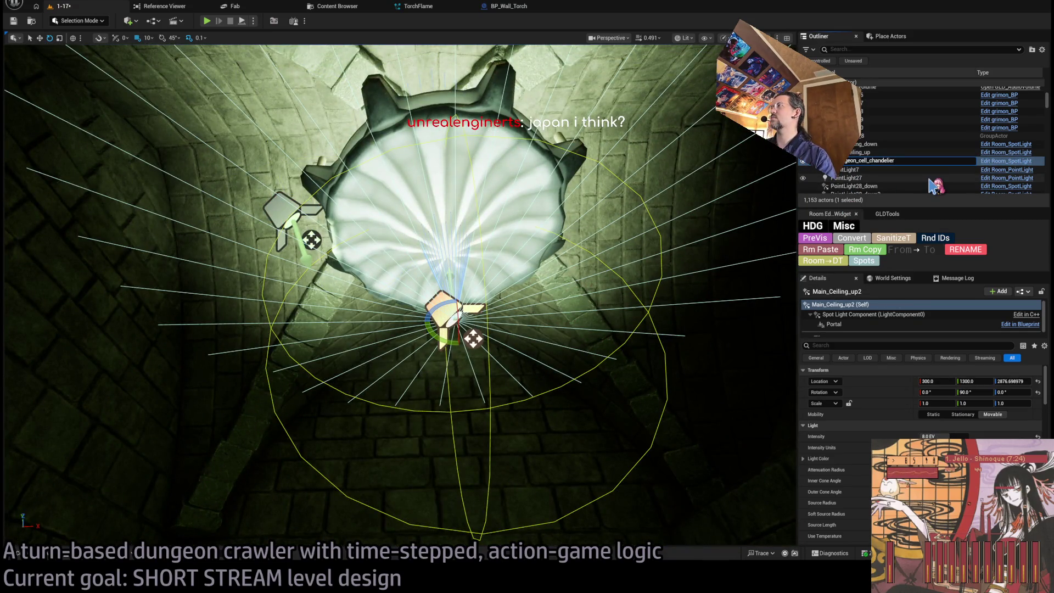
{"action": "key", "text": "Return"}
- Frame Dungeon_cell_chandelier in the viewport and switch to unlit shading
{"action": "left_click", "coordinate": [527, 231]}
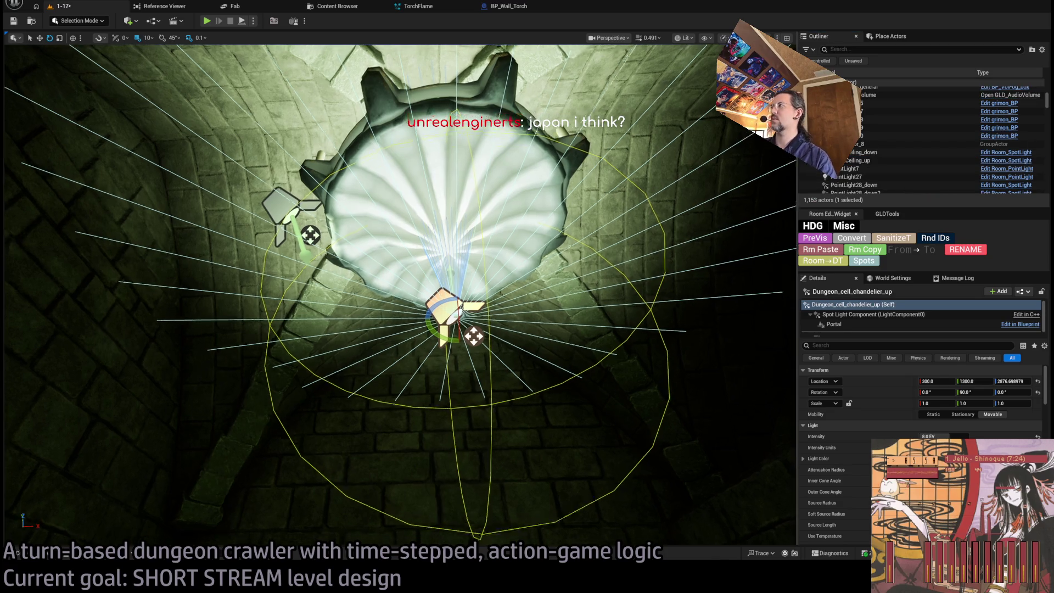
{"action": "key", "text": "f"}
{"action": "mouse_move", "coordinate": [624, 320]}
{"action": "left_mouse_down"}
{"action": "mouse_move", "coordinate": [624, 351]}
{"action": "mouse_move", "coordinate": [604, 384]}
{"action": "mouse_move", "coordinate": [571, 406]}
{"action": "mouse_move", "coordinate": [483, 392]}
{"action": "left_mouse_up"}
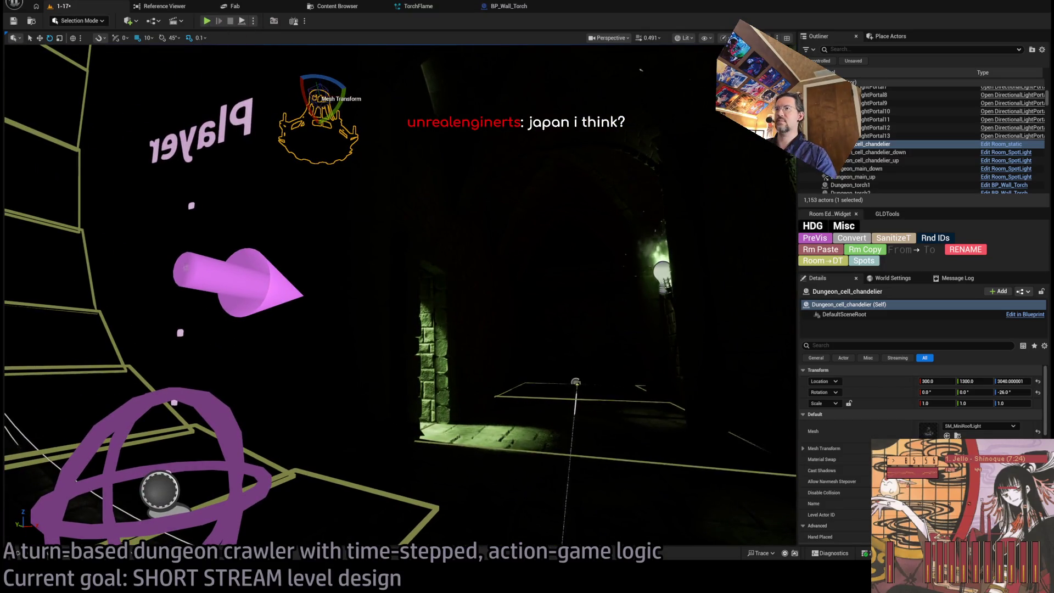
{"action": "key", "text": "f"}
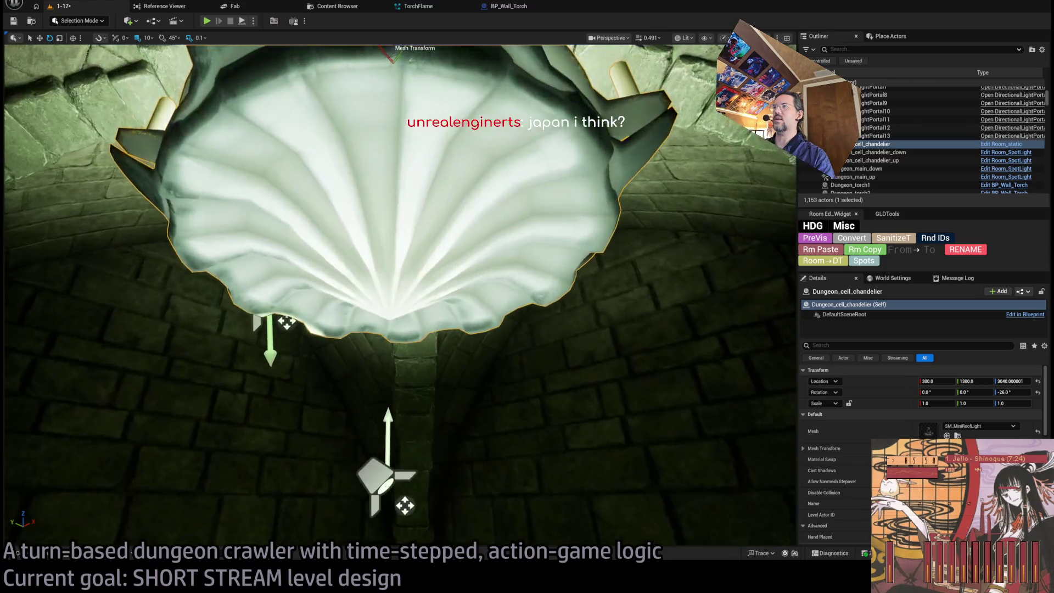
{"action": "mouse_move", "coordinate": [399, 297]}
{"action": "left_mouse_down"}
{"action": "mouse_move", "coordinate": [357, 307]}
{"action": "mouse_move", "coordinate": [439, 305]}
{"action": "mouse_move", "coordinate": [414, 300]}
{"action": "left_mouse_up"}
{"action": "key", "text": "alt+3"}
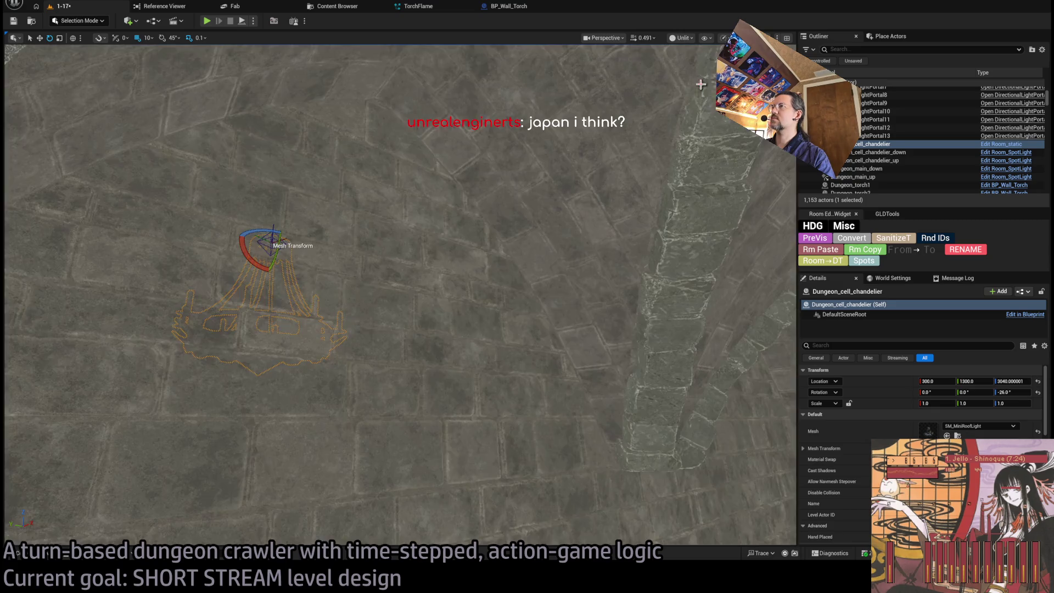
- Alt-rotate wall SM_Wall_F_4x15 to make a duplicate turned 90°, undoing a wrong first attempt
{"action": "left_click", "coordinate": [499, 370]}
{"action": "left_click_drag", "start_coordinate": [280, 374], "coordinate": [266, 371]}
{"action": "mouse_move", "coordinate": [332, 326]}
{"action": "left_mouse_down"}
{"action": "mouse_move", "coordinate": [353, 330]}
{"action": "mouse_move", "coordinate": [275, 334]}
{"action": "mouse_move", "coordinate": [331, 322]}
{"action": "left_mouse_up"}
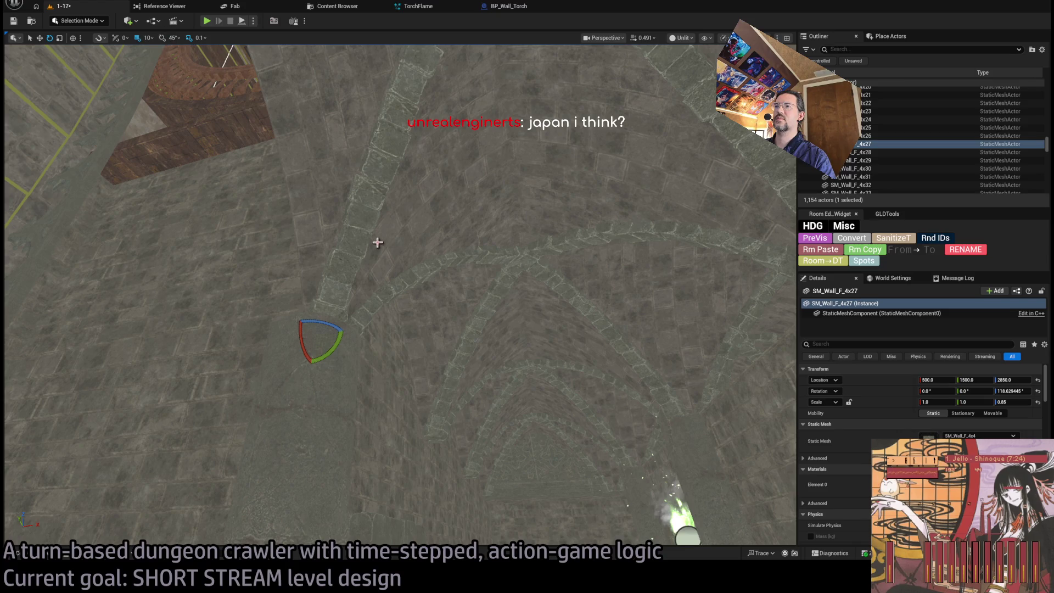
{"action": "key", "text": "ctrl+z"}
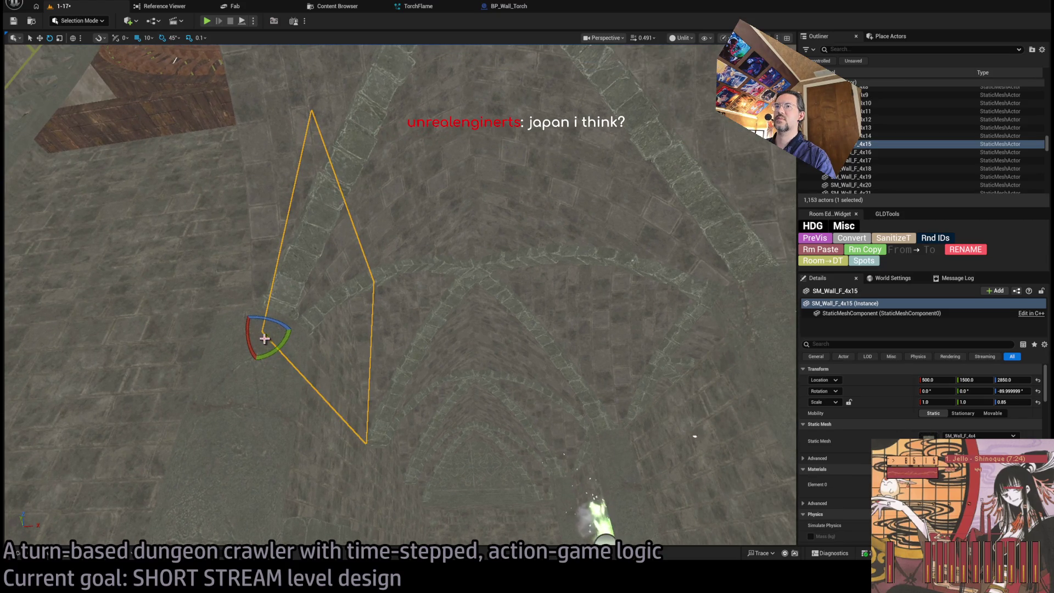
{"action": "left_click_drag", "start_coordinate": [275, 322], "coordinate": [260, 329]}
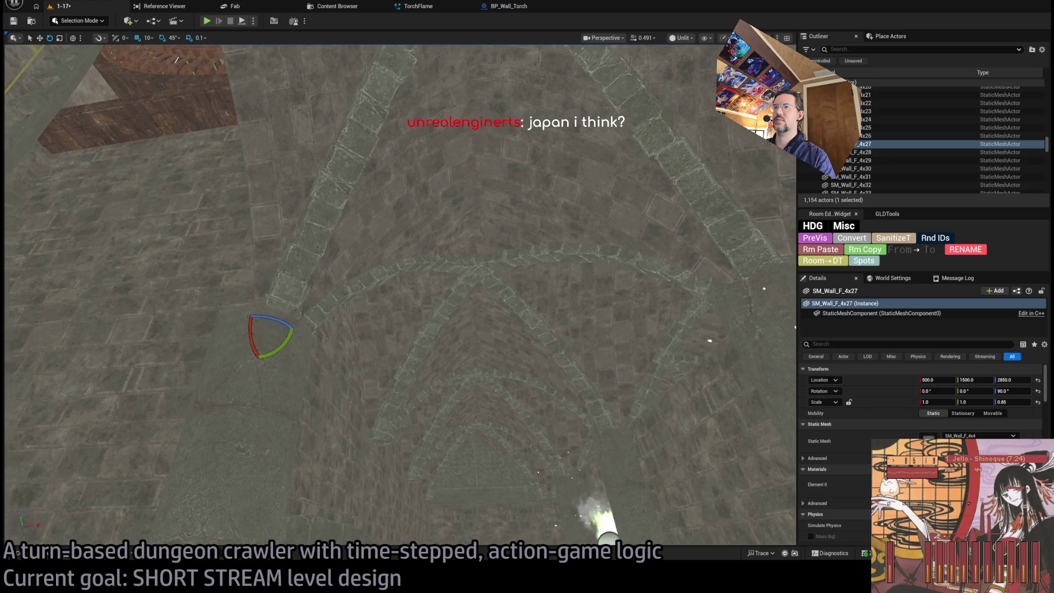
- Move the wall copy to 450, 1110, 2860 and bring up Chrome on Google's homepage
{"action": "key", "text": "w"}
{"action": "left_click_drag", "start_coordinate": [254, 250], "coordinate": [619, 249]}
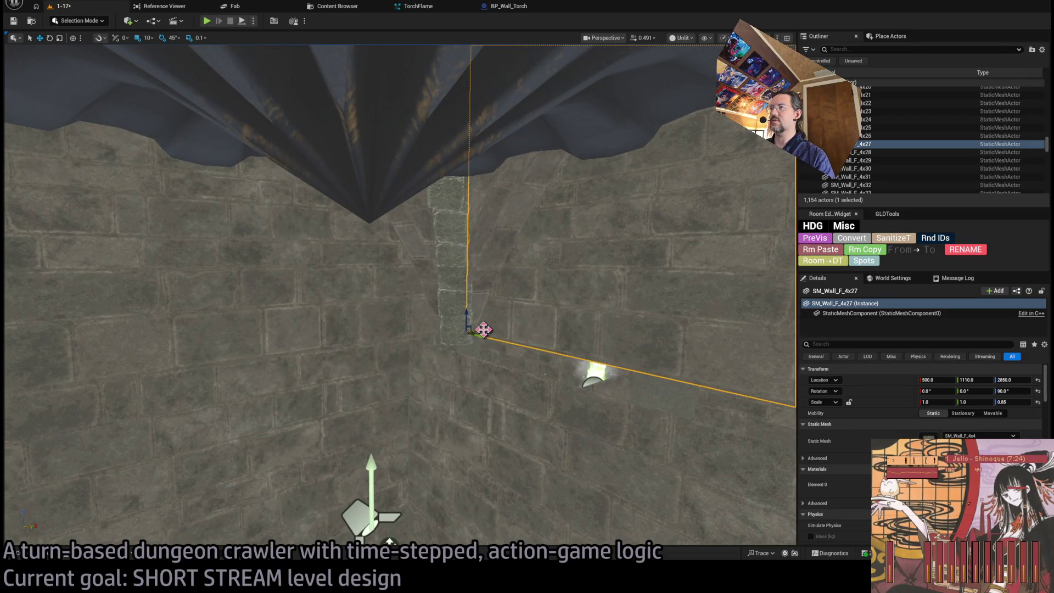
{"action": "left_click_drag", "start_coordinate": [484, 328], "coordinate": [434, 340]}
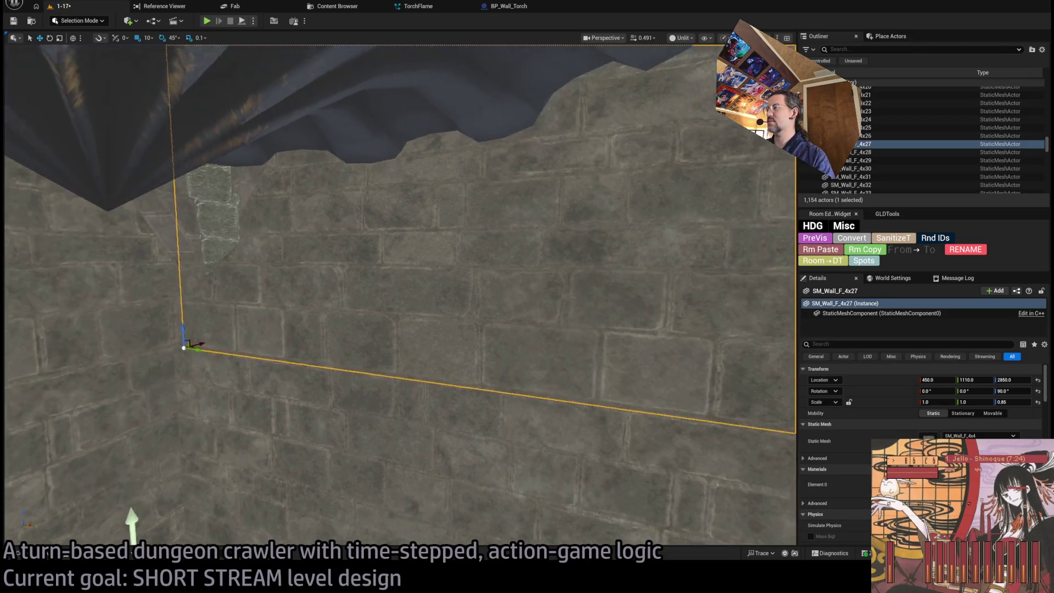
{"action": "scroll", "coordinate": [399, 295], "scroll_direction": "down", "scroll_amount": 3}
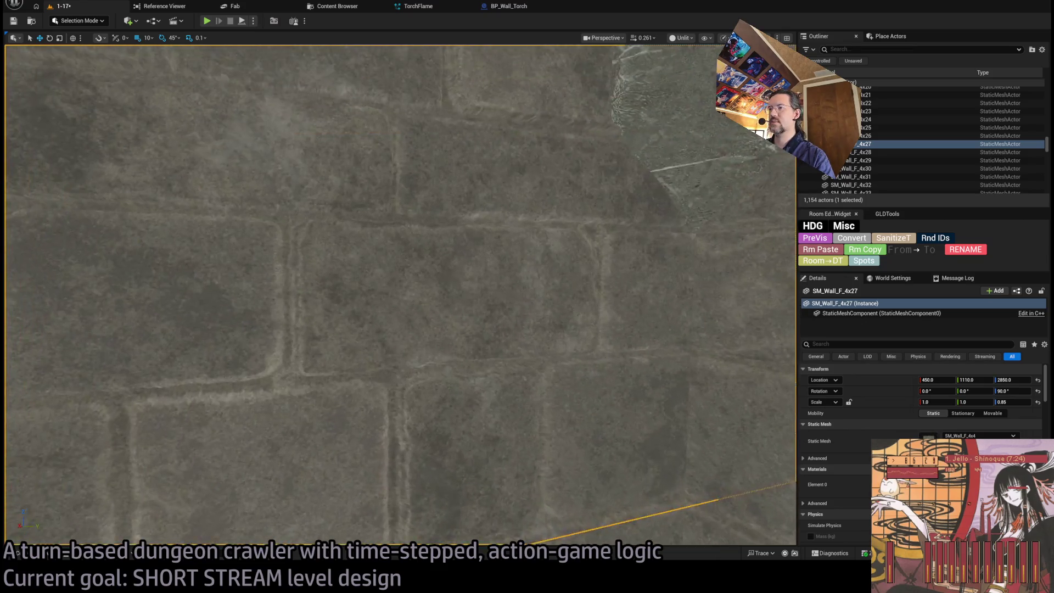
{"action": "scroll", "coordinate": [422, 352], "scroll_direction": "up", "scroll_amount": 2}
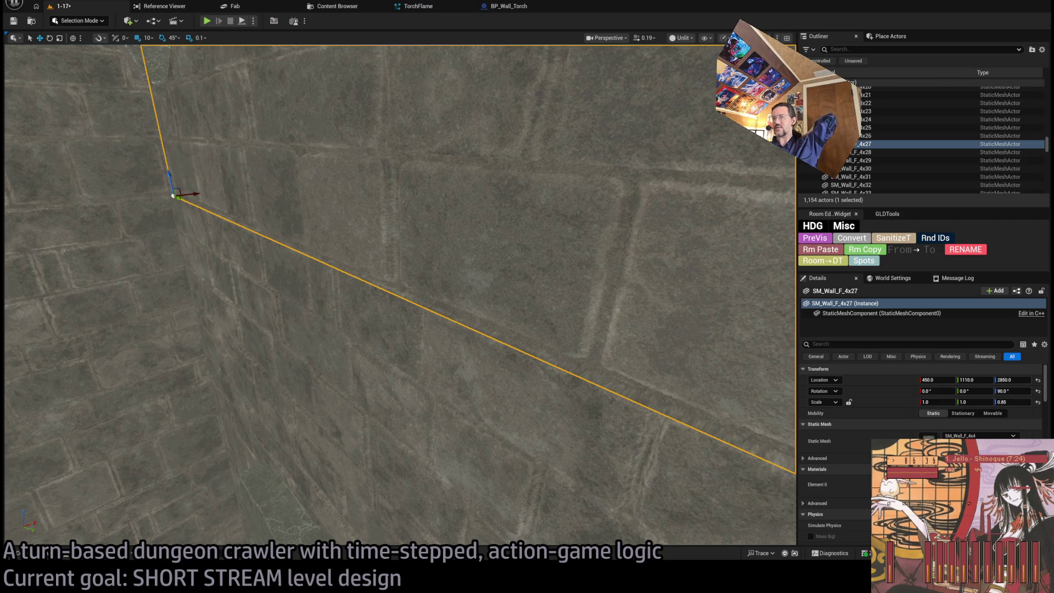
{"action": "left_click", "coordinate": [276, 586]}
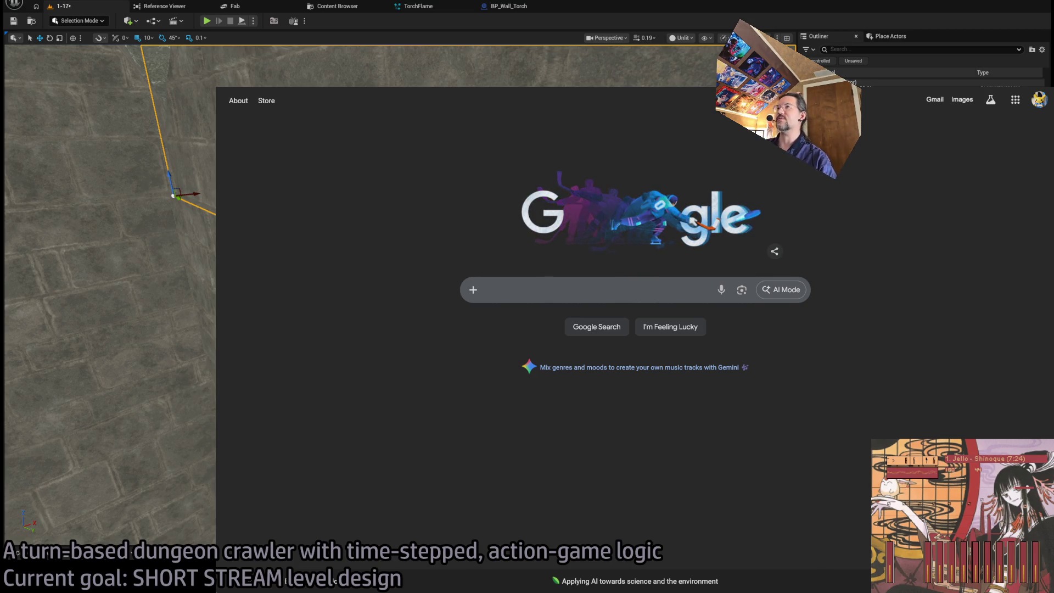
- Search Google for 'was urotsukidoji banned' and expand the full AI overview
{"action": "left_click", "coordinate": [637, 290]}
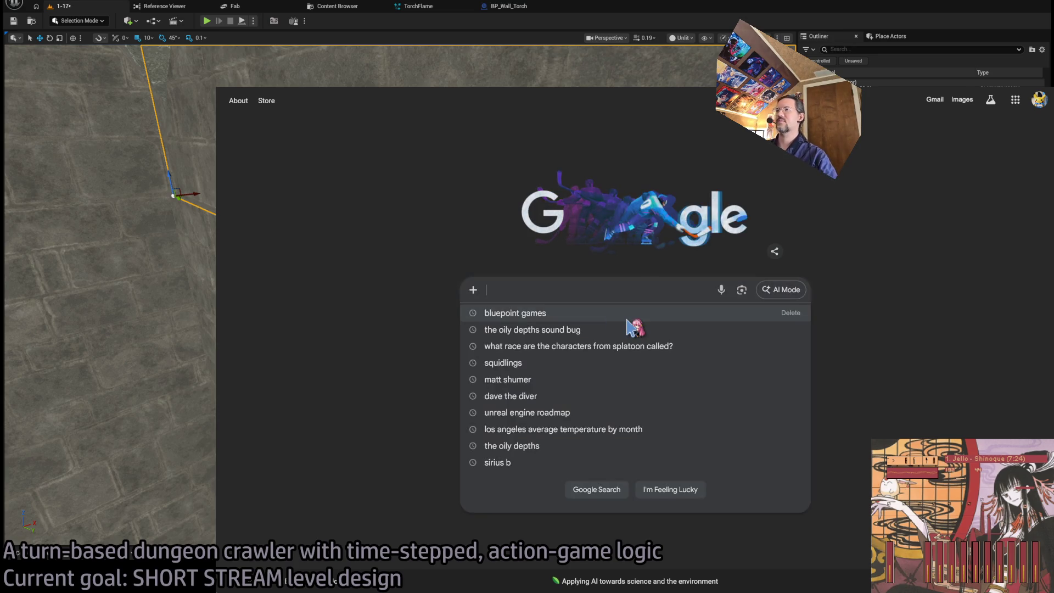
{"action": "type", "text": "was urotsuki"}
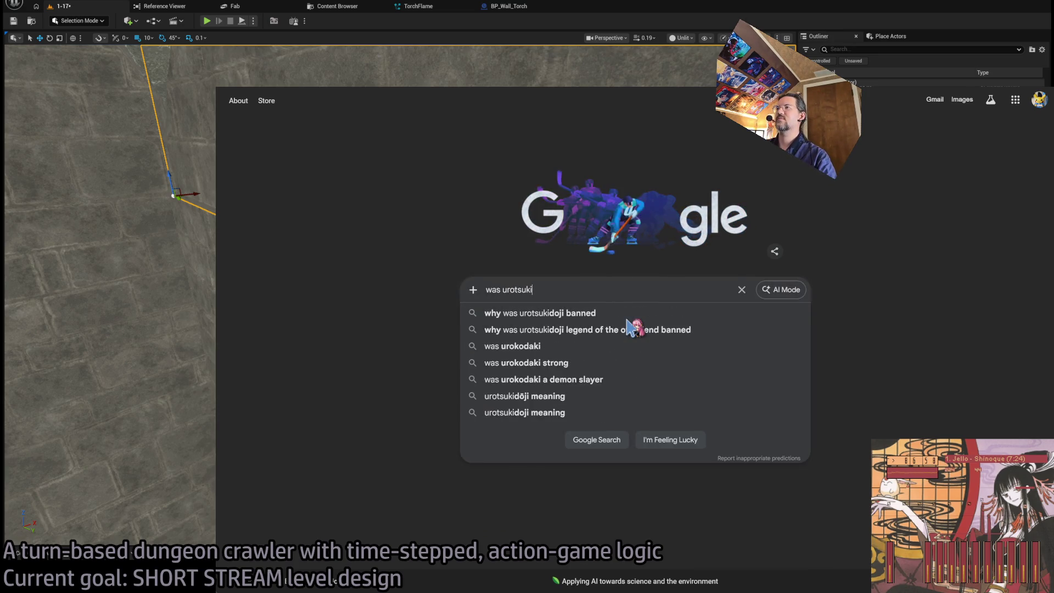
{"action": "left_click", "coordinate": [626, 318]}
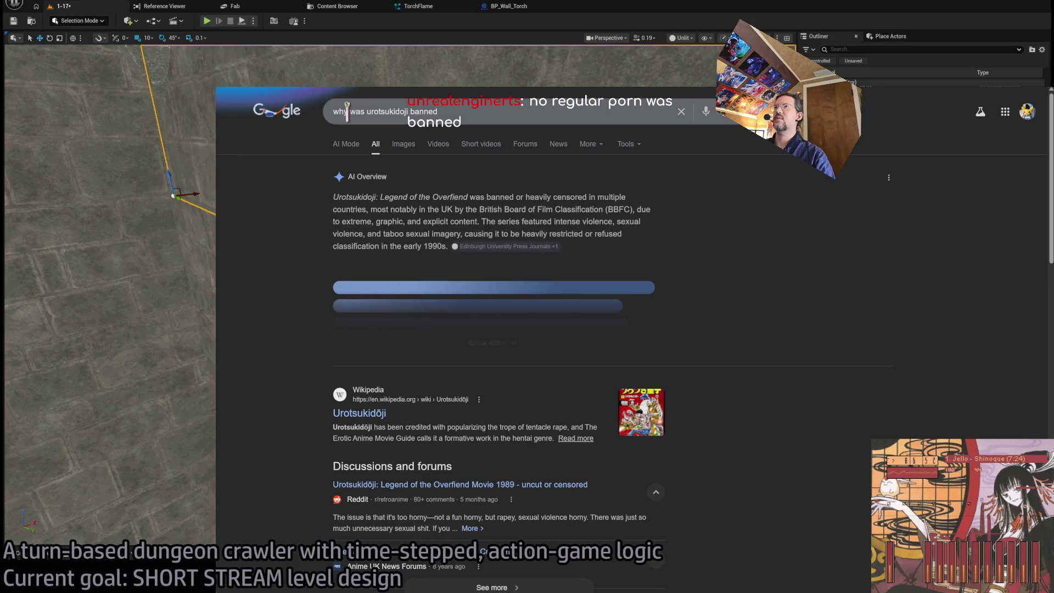
{"action": "key", "text": "BackSpace"}
{"action": "key", "text": "Return"}
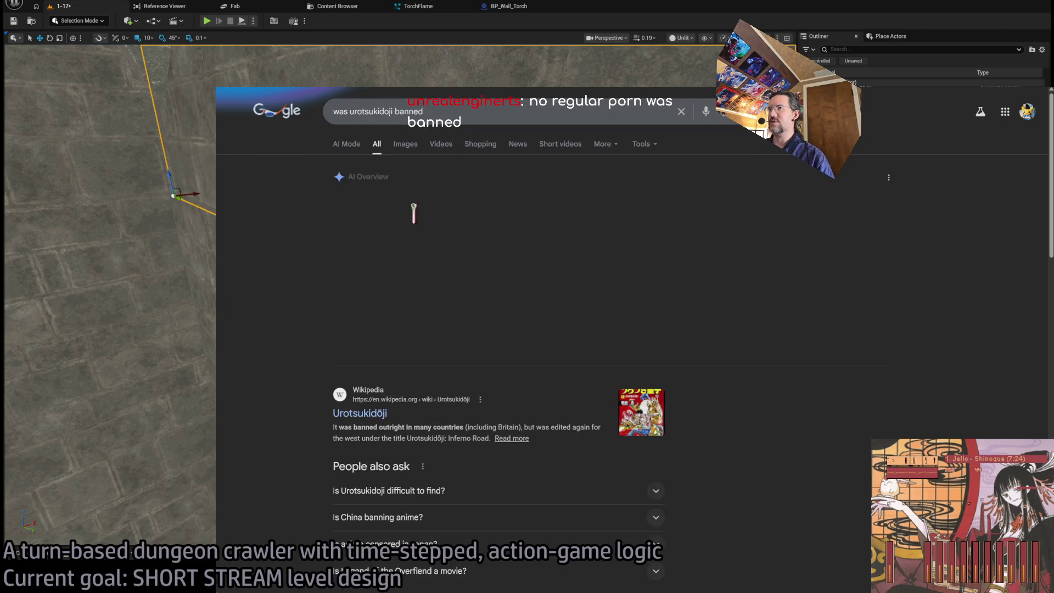
{"action": "left_click", "coordinate": [461, 329]}
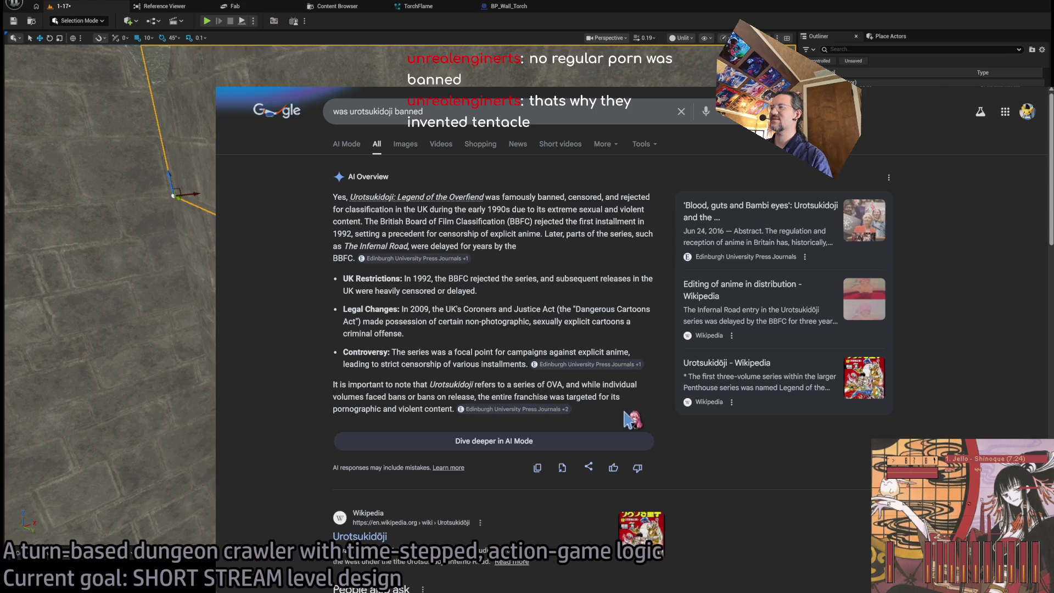
- Glance back at the editor, then replace the query with 'most famous ukio-e artist'
{"action": "key", "text": "alt+Tab"}
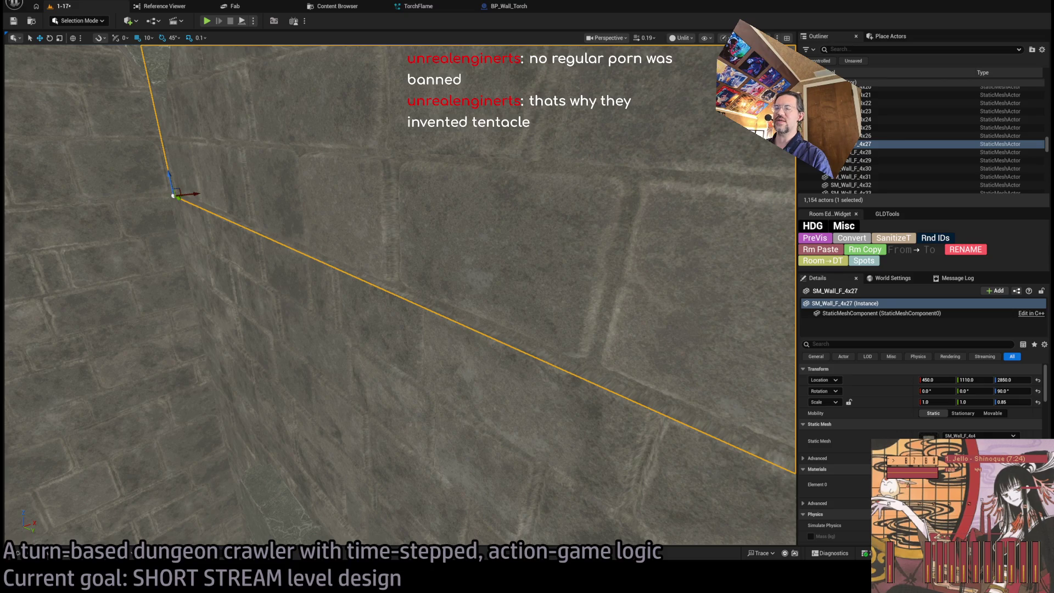
{"action": "key", "text": "alt+Tab"}
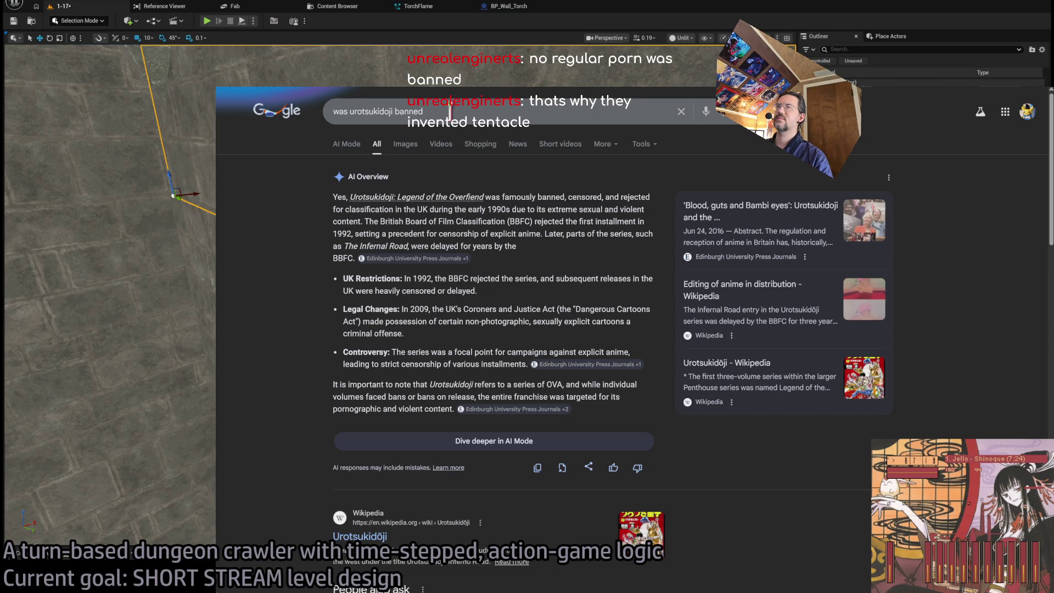
{"action": "triple_click", "coordinate": [450, 112]}
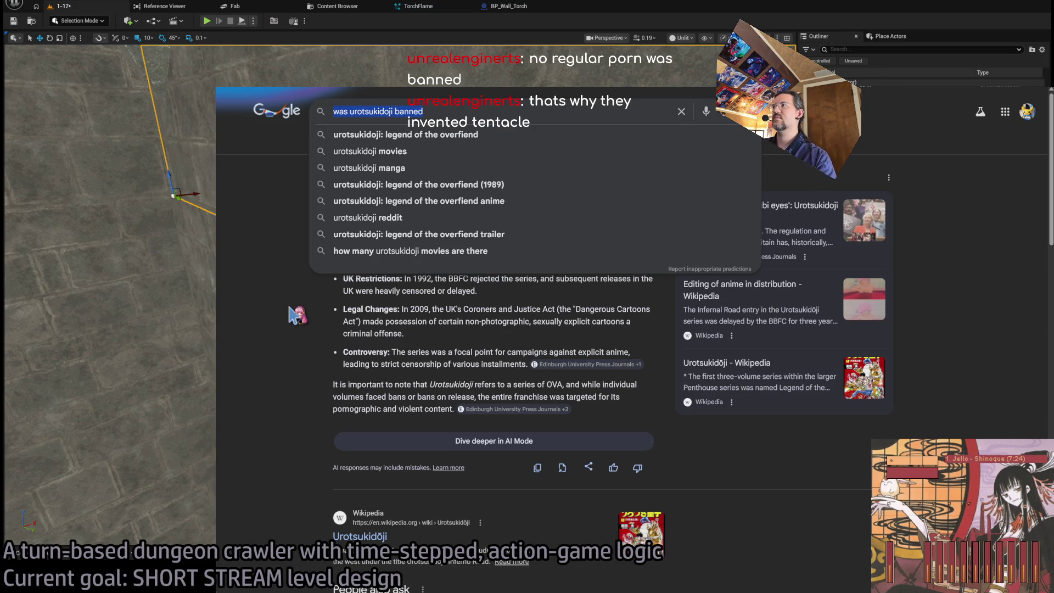
{"action": "type", "text": "most famous uki"}
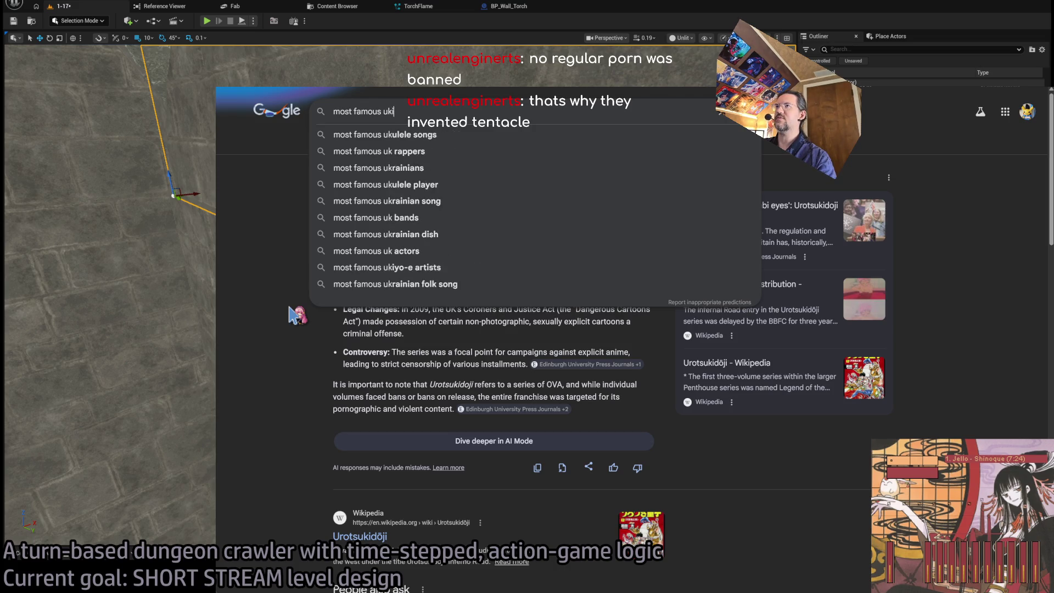
{"action": "type", "text": "o-e artist"}
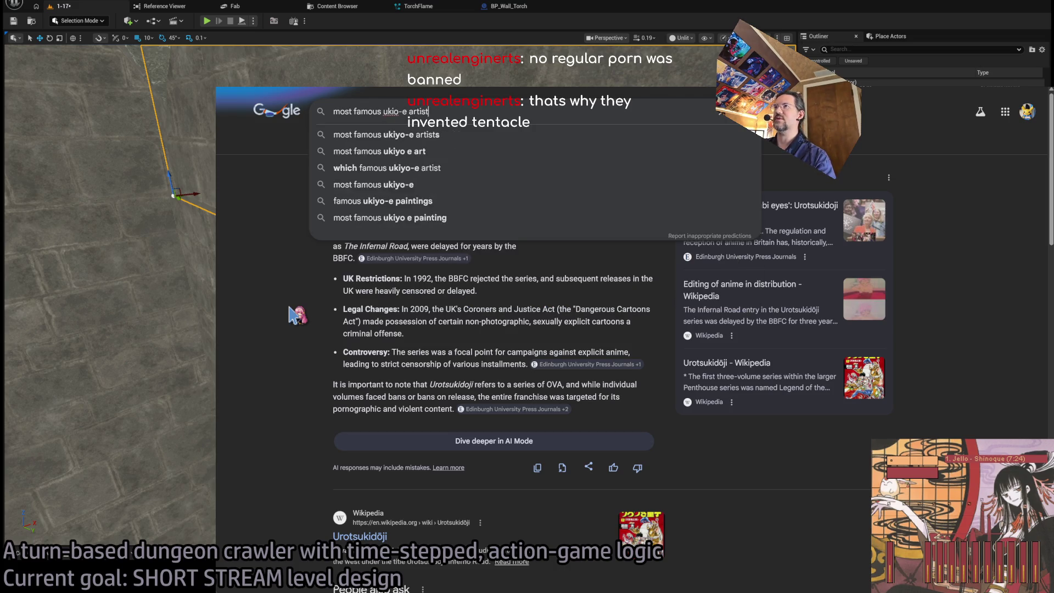
{"action": "key", "text": "Return"}
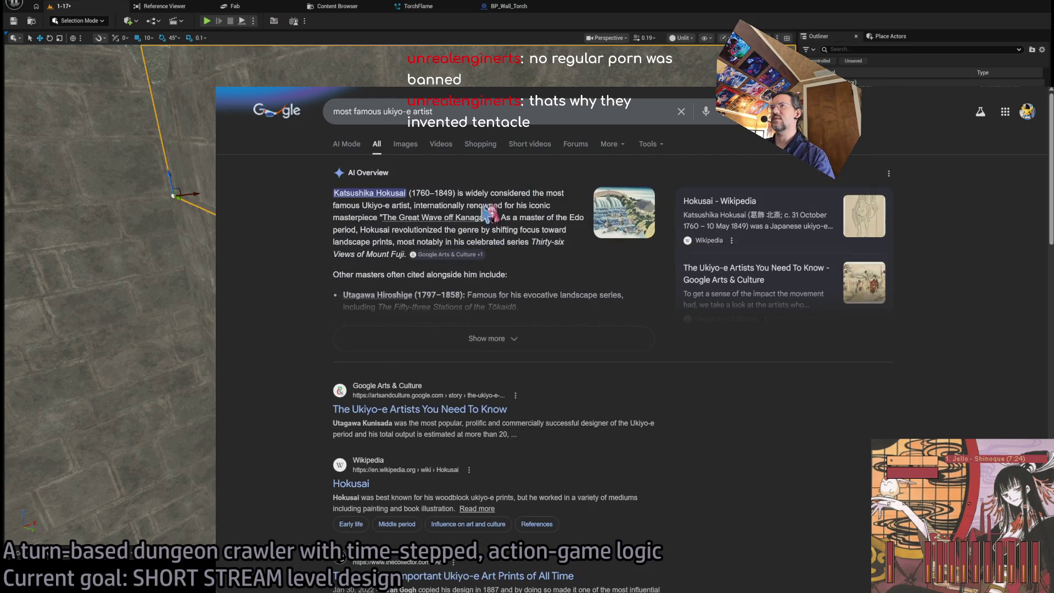
- Refine the Google search to 'hokusai octopus'
{"action": "left_click", "coordinate": [476, 107]}
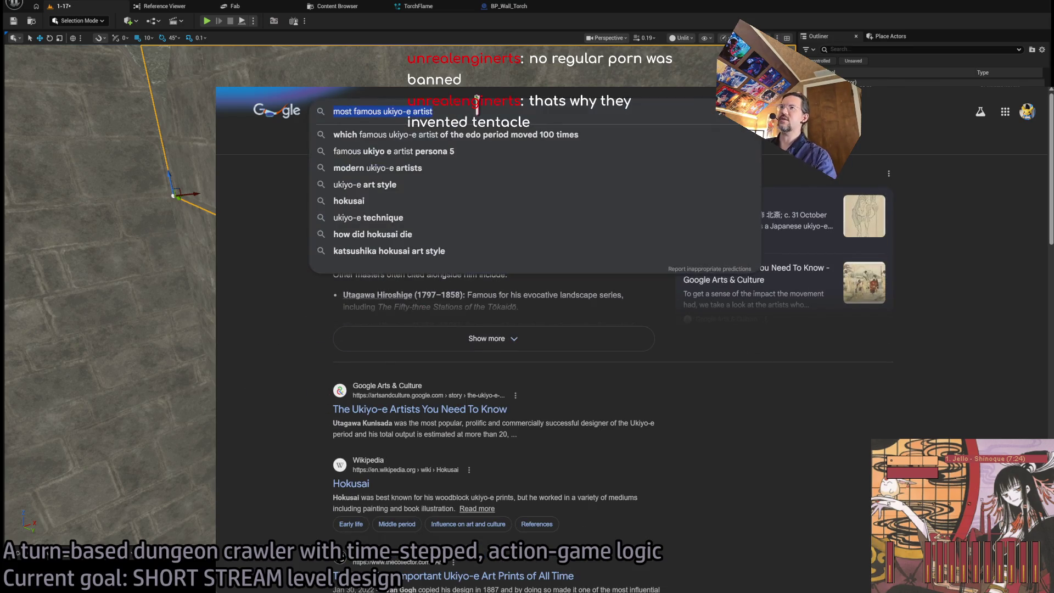
{"action": "type", "text": "hokusai octo"}
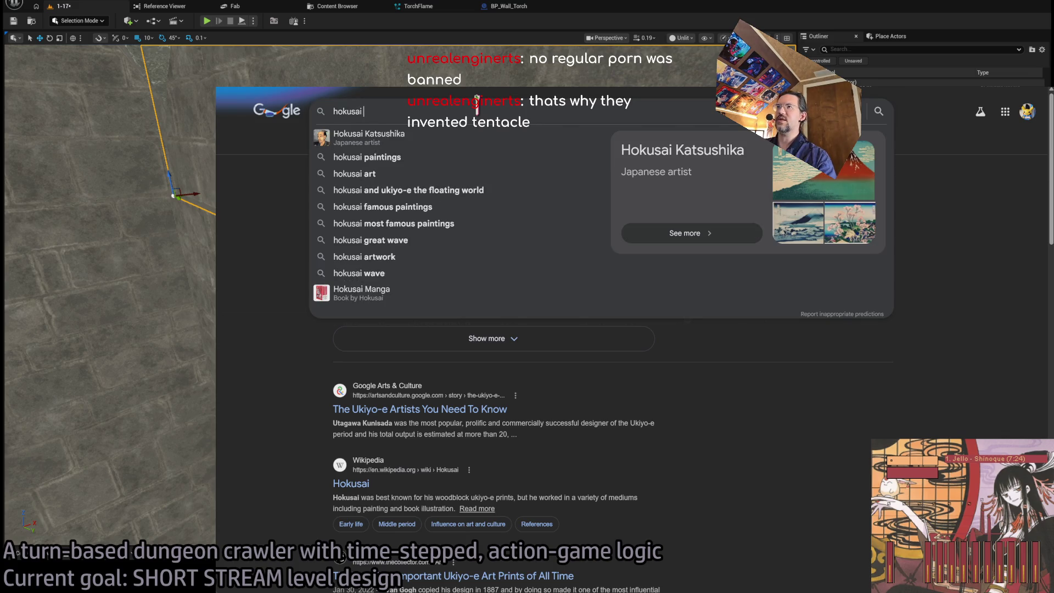
{"action": "key", "text": "BackSpace"}
{"action": "type", "text": "opus"}
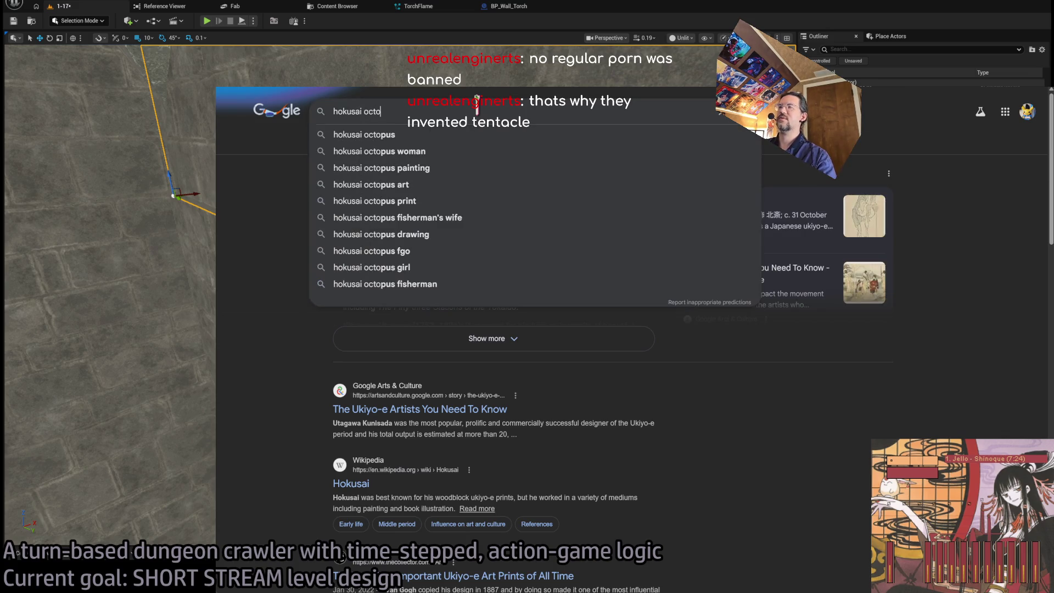
{"action": "key", "text": "Return"}
- Check image results, open The Dream of the Fisherman's Wife article, go back, return to the editor
{"action": "left_click", "coordinate": [404, 146]}
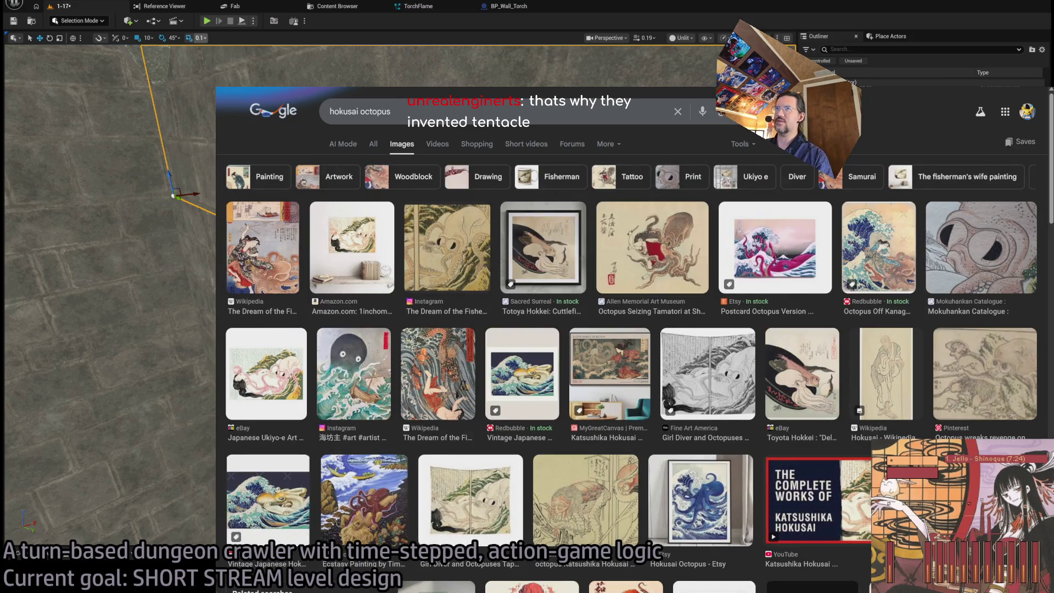
{"action": "left_click", "coordinate": [373, 144]}
{"action": "left_click", "coordinate": [444, 205]}
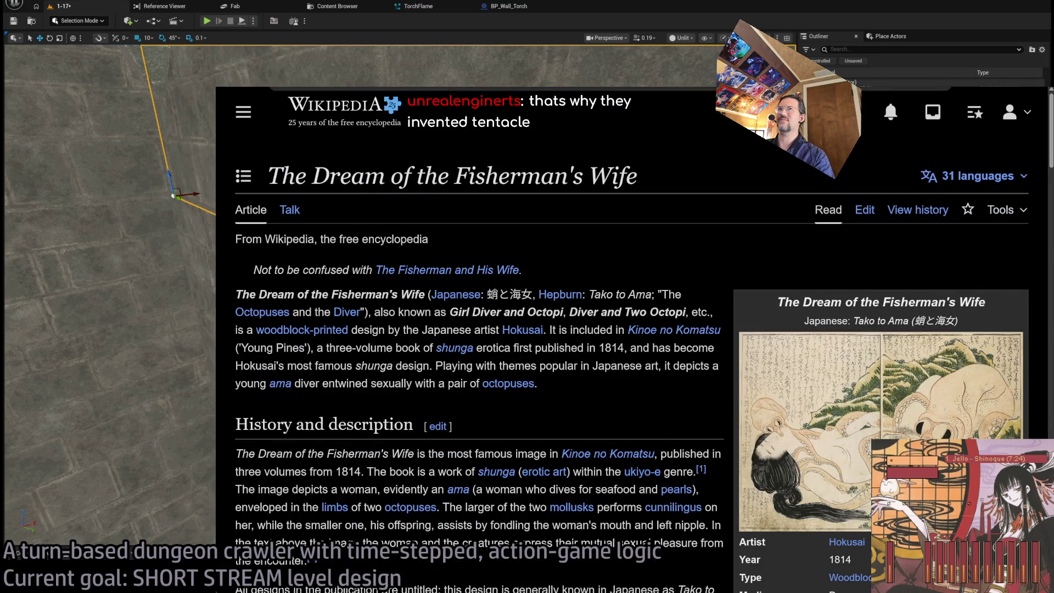
{"action": "key", "text": "alt+Left"}
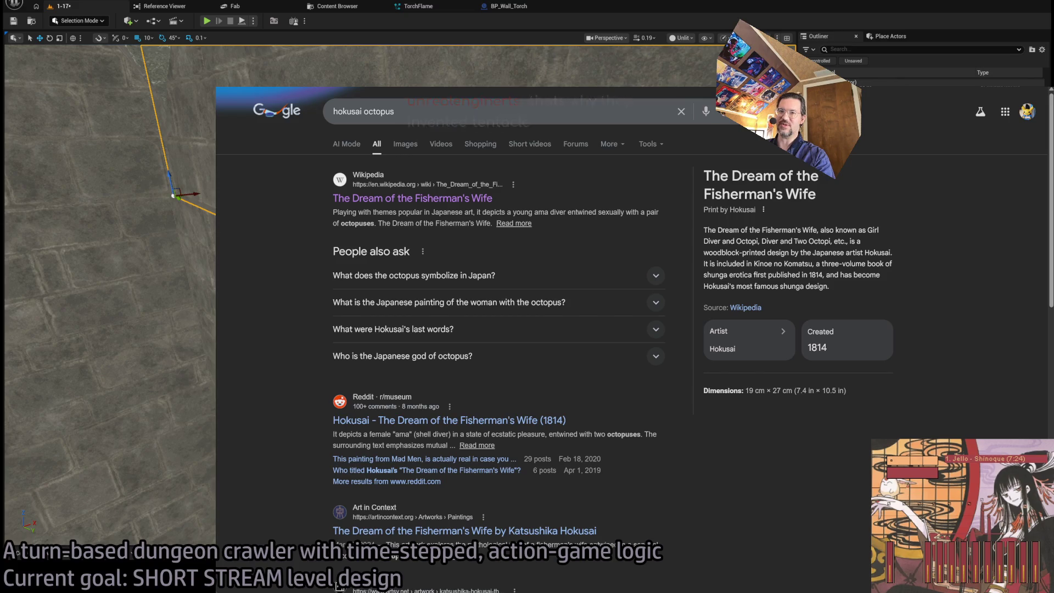
{"action": "key", "text": "alt+Tab"}
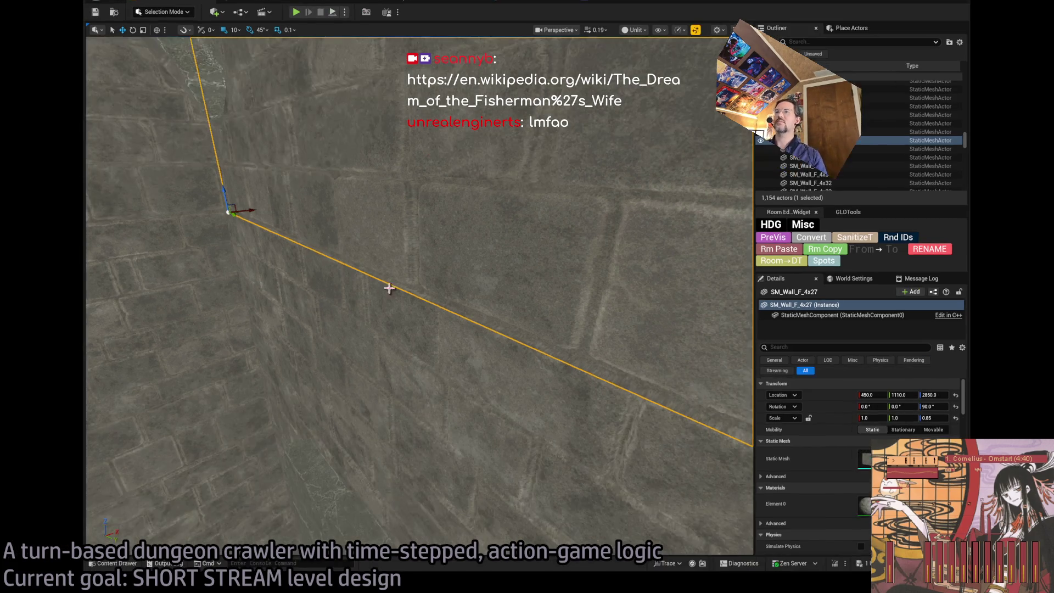
- Orbit around the wall and torch and select the Dungeon_cell_chandelier_up spotlight
{"action": "mouse_move", "coordinate": [388, 288]}
{"action": "left_mouse_down"}
{"action": "mouse_move", "coordinate": [587, 240]}
{"action": "mouse_move", "coordinate": [571, 264]}
{"action": "mouse_move", "coordinate": [571, 241]}
{"action": "mouse_move", "coordinate": [517, 274]}
{"action": "left_mouse_up"}
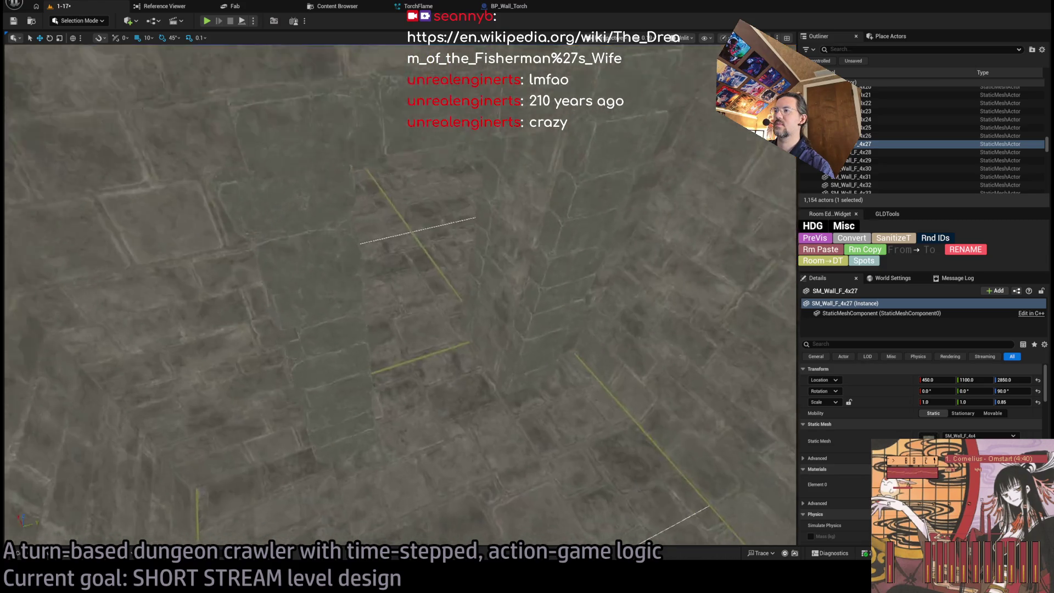
{"action": "scroll", "coordinate": [198, 97], "scroll_direction": "down", "scroll_amount": 5}
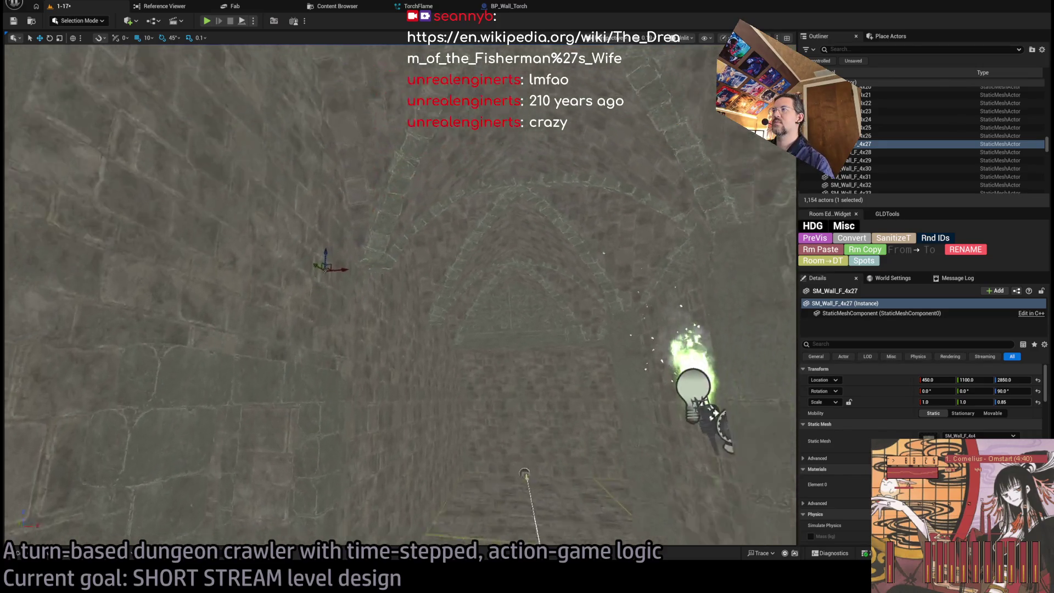
{"action": "left_click_drag", "start_coordinate": [375, 198], "coordinate": [375, 198]}
{"action": "left_click", "coordinate": [374, 242]}
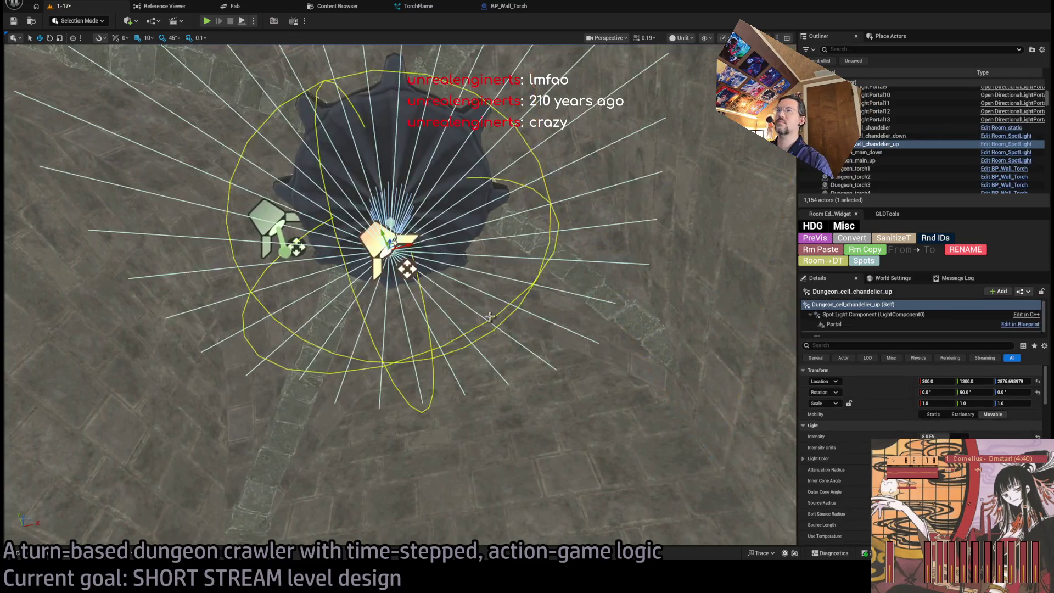
- Move the chandelier spotlight's Portal component, then play-test level 1-17 in the green-lit chamber
{"action": "mouse_move", "coordinate": [374, 242]}
{"action": "left_mouse_down"}
{"action": "mouse_move", "coordinate": [688, 352]}
{"action": "mouse_move", "coordinate": [497, 293]}
{"action": "left_mouse_up"}
{"action": "left_click", "coordinate": [702, 312]}
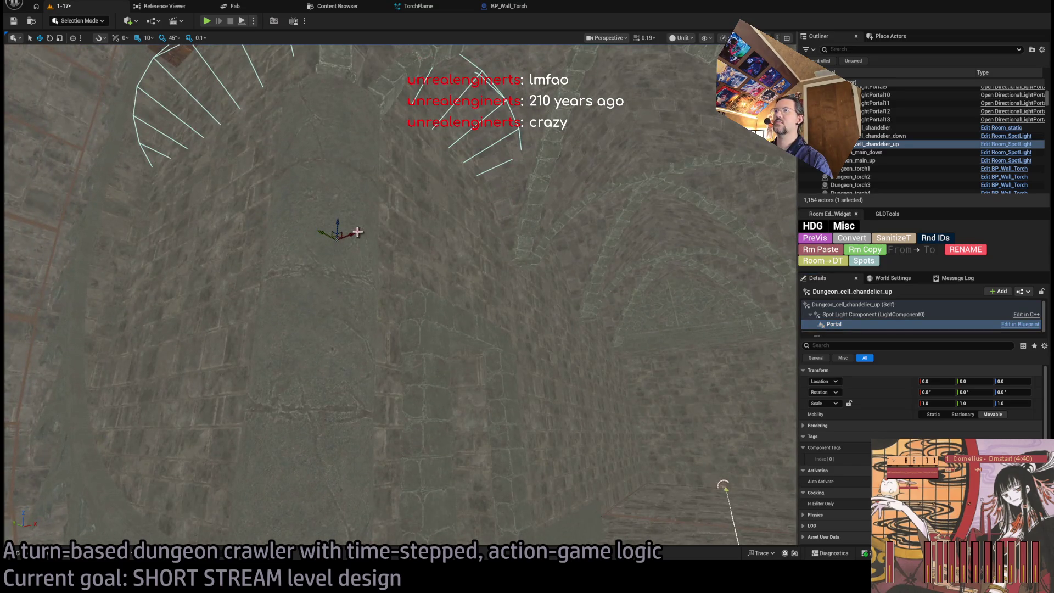
{"action": "left_click_drag", "start_coordinate": [500, 411], "coordinate": [461, 294]}
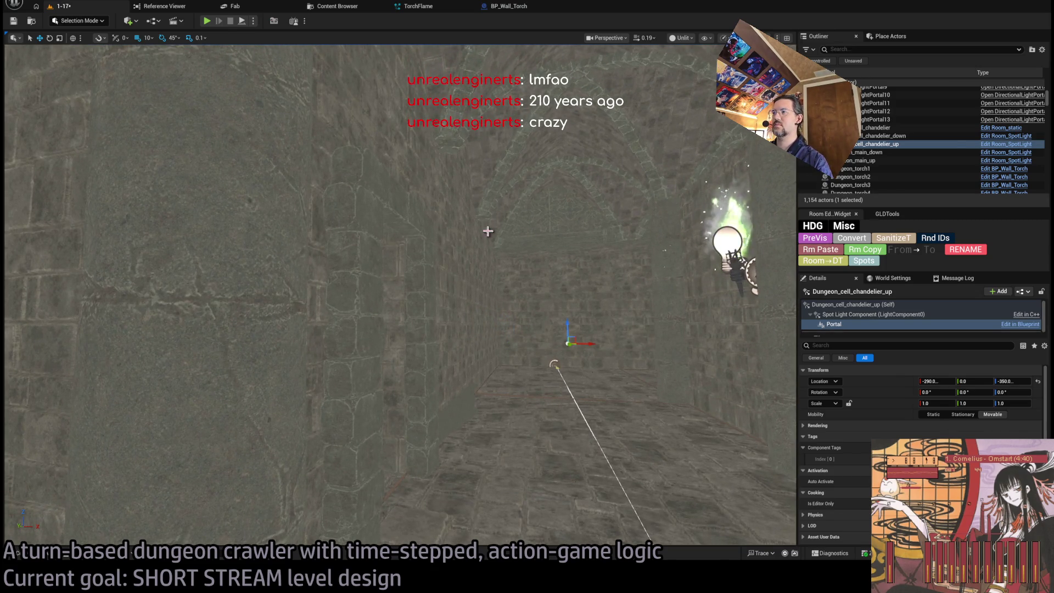
{"action": "left_click", "coordinate": [207, 21]}
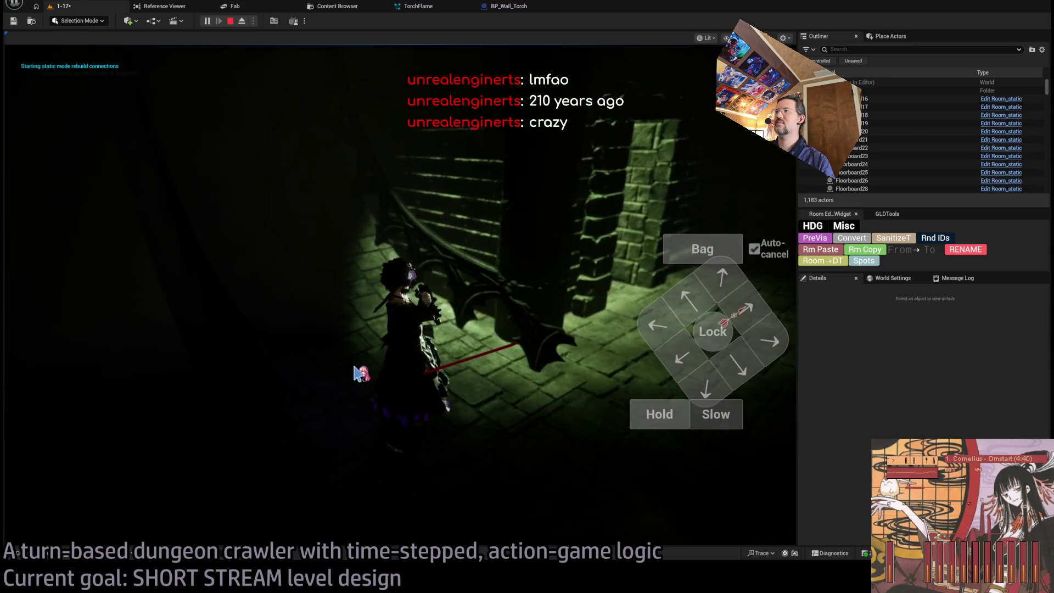
{"action": "key", "text": "e"}
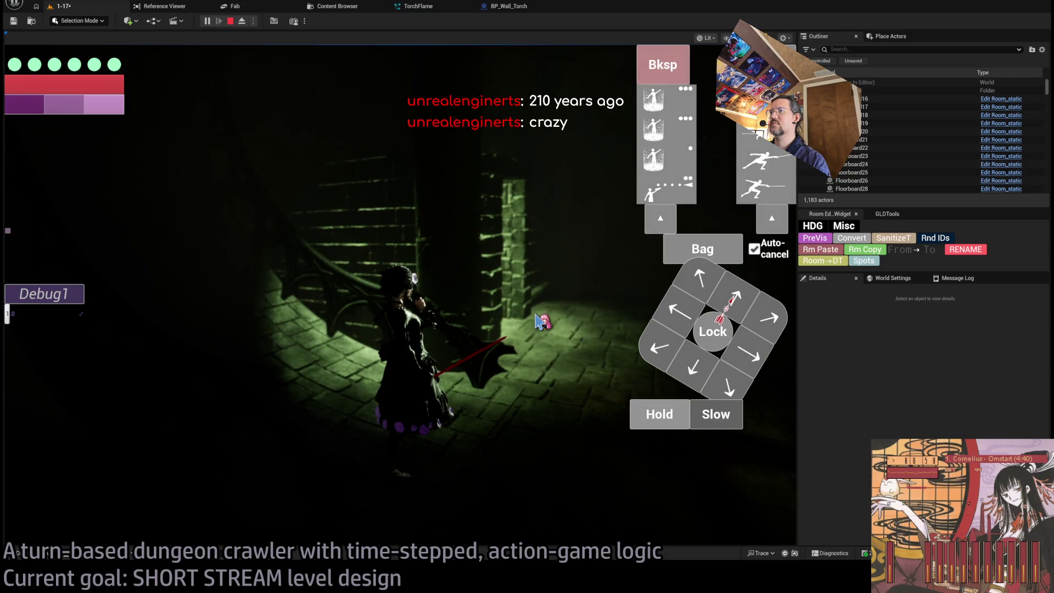
- End the play test and frame the Dungeon_cell_chandelier_up spotlight in the viewport
{"action": "key", "text": "Escape"}
{"action": "key", "text": "f"}
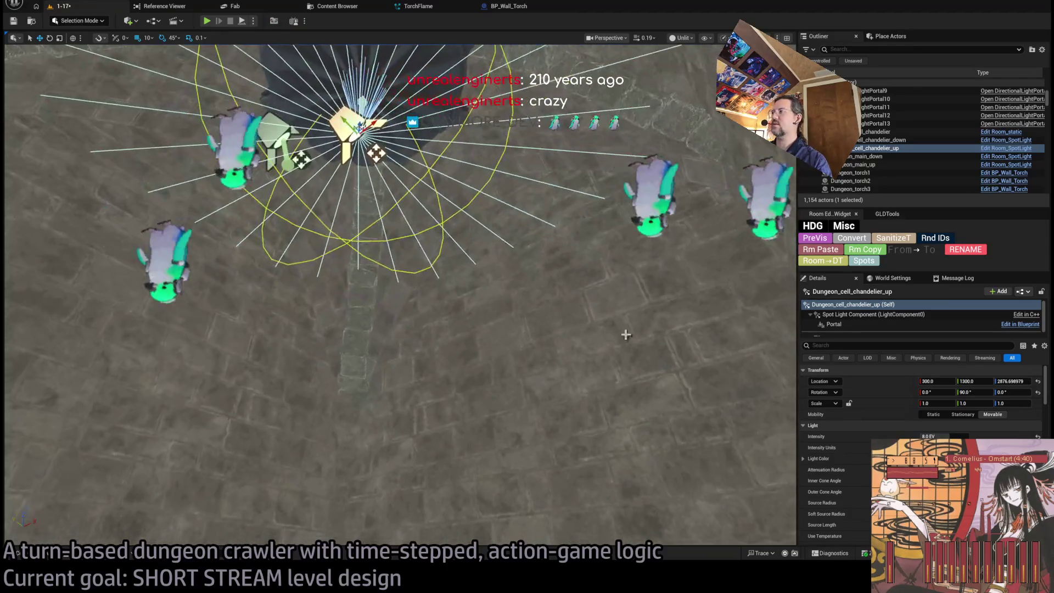
{"action": "scroll", "coordinate": [922, 450], "scroll_direction": "down", "scroll_amount": 1}
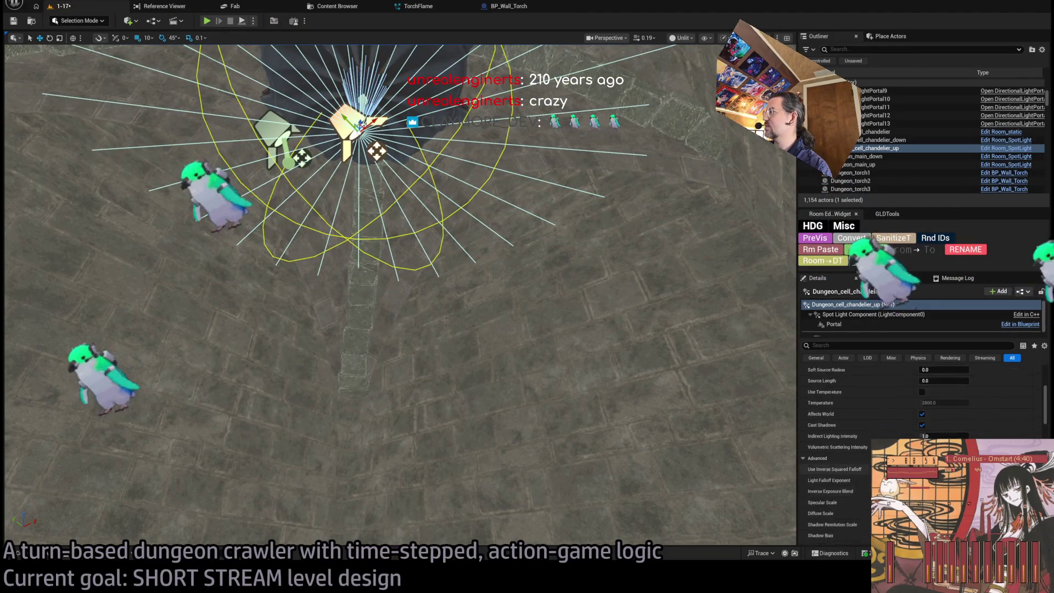
- Collapse the Light, Rendering and Default Details groups, then play-test again with Alt+P and Go!
{"action": "left_click", "coordinate": [807, 426]}
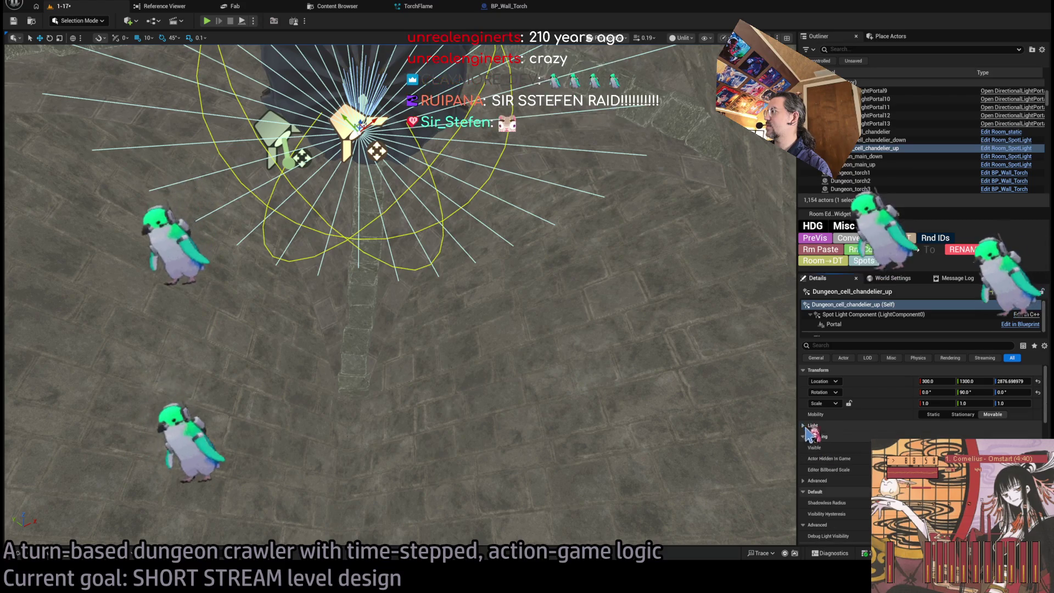
{"action": "left_click", "coordinate": [807, 437]}
{"action": "left_click", "coordinate": [808, 448]}
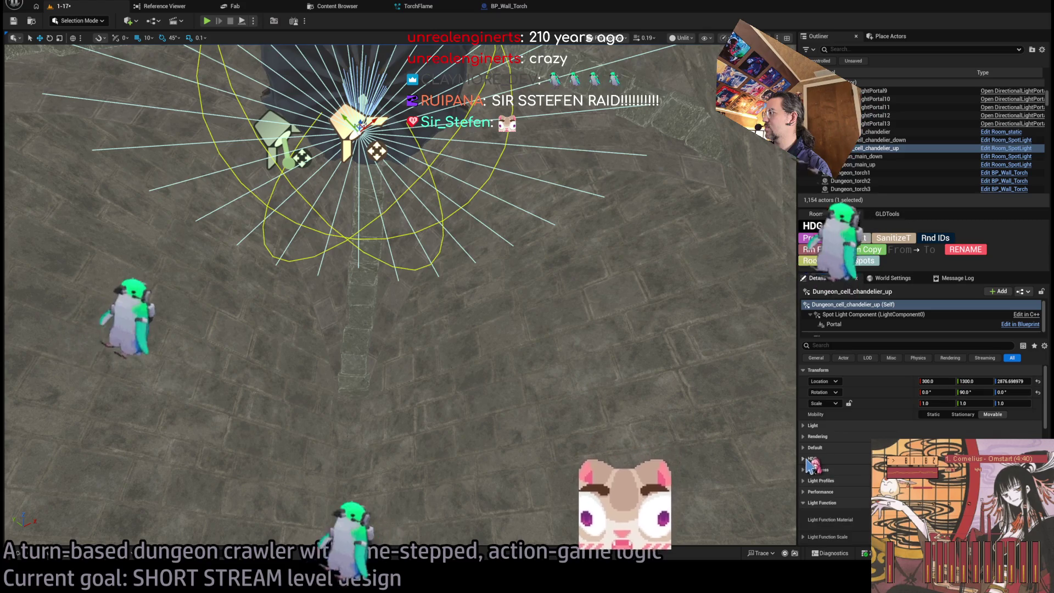
{"action": "scroll", "coordinate": [835, 454], "scroll_direction": "down", "scroll_amount": 3}
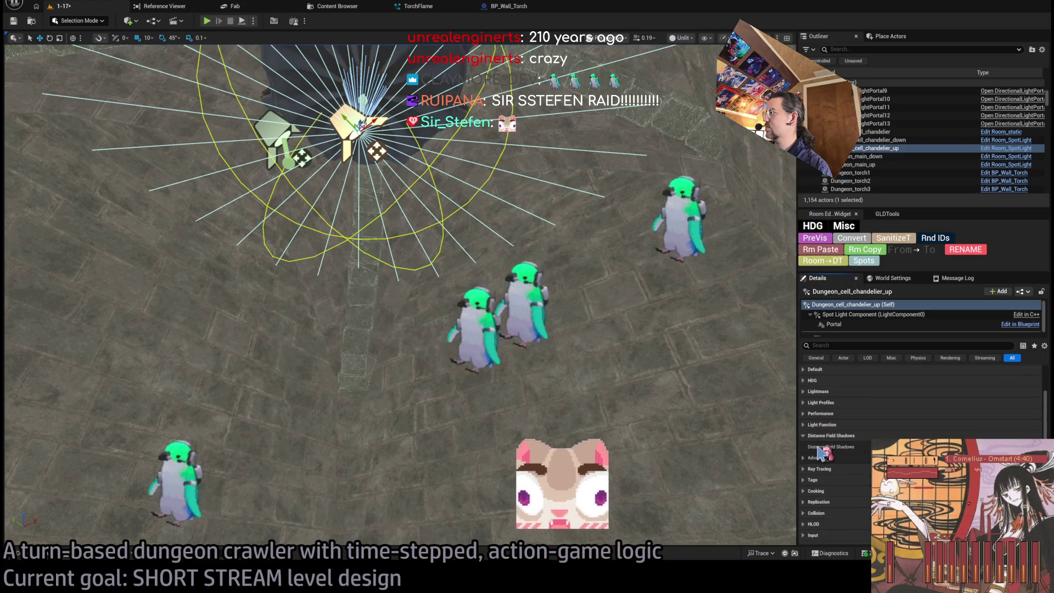
{"action": "scroll", "coordinate": [832, 428], "scroll_direction": "down", "scroll_amount": 3}
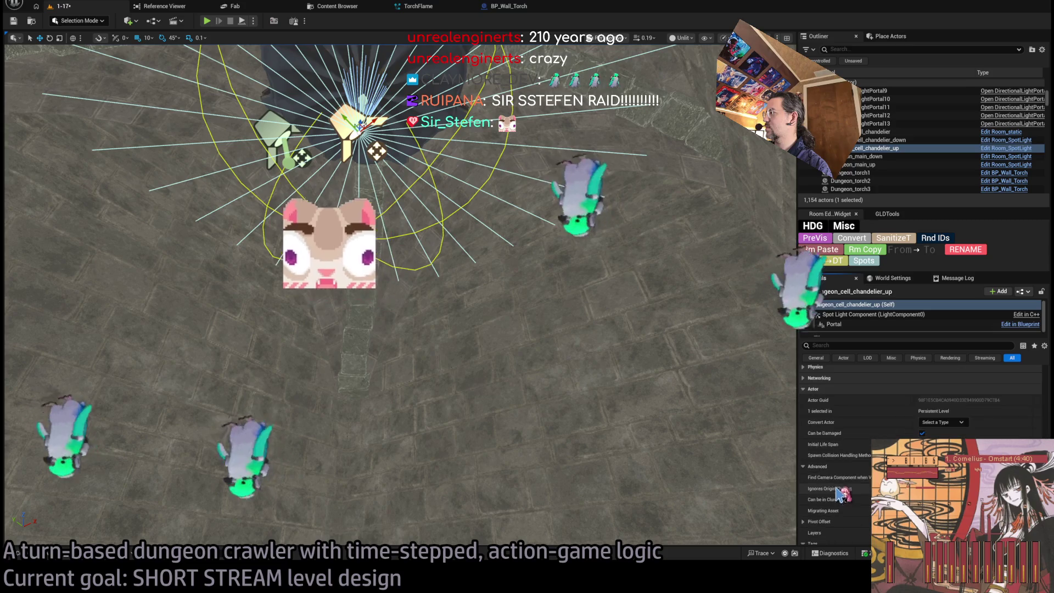
{"action": "scroll", "coordinate": [818, 406], "scroll_direction": "up", "scroll_amount": 6}
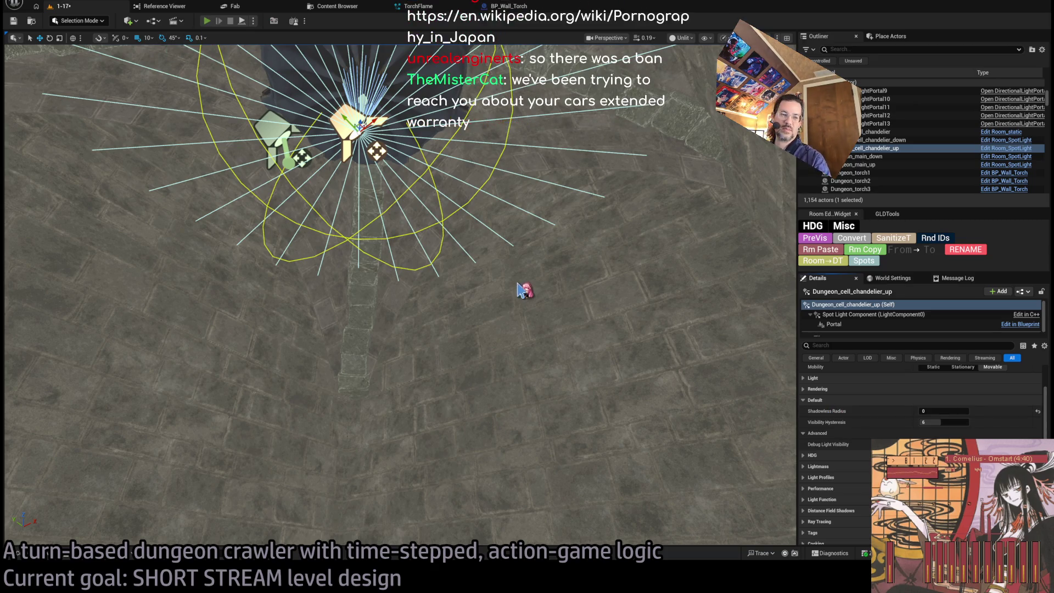
{"action": "key", "text": "alt+p"}
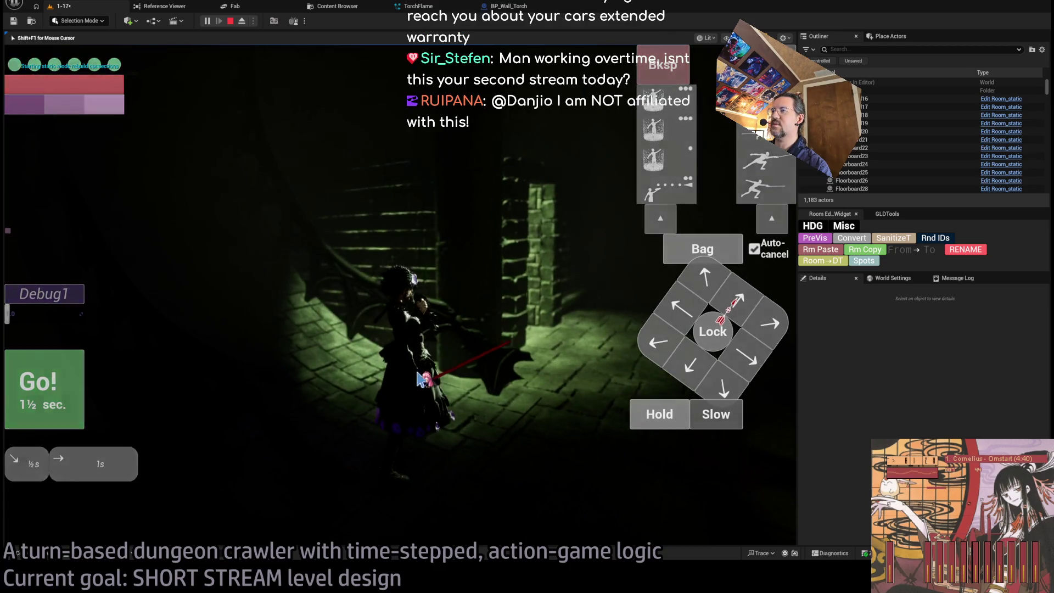
{"action": "left_click", "coordinate": [60, 389]}
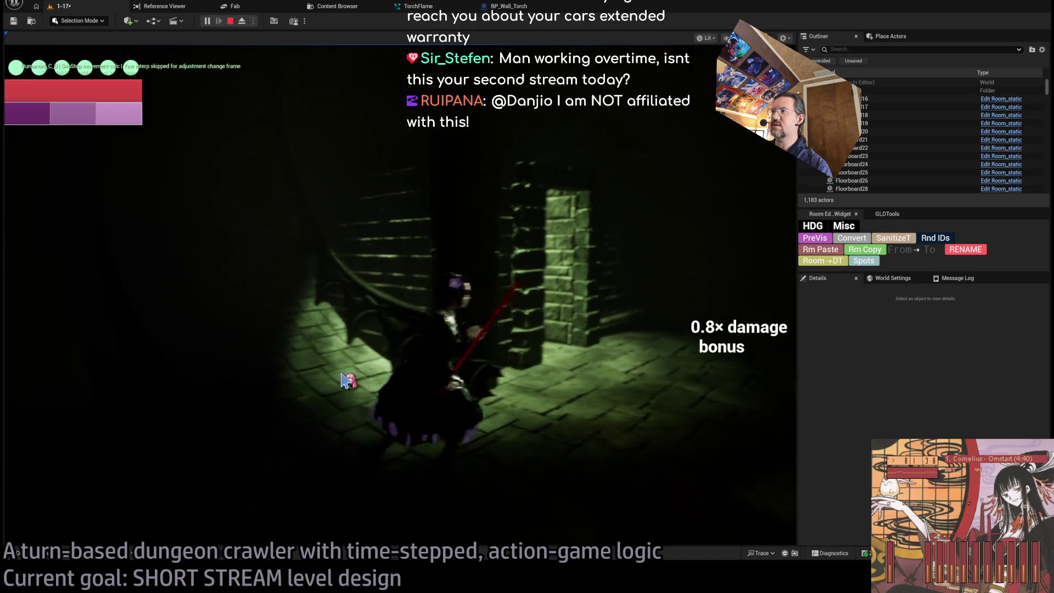